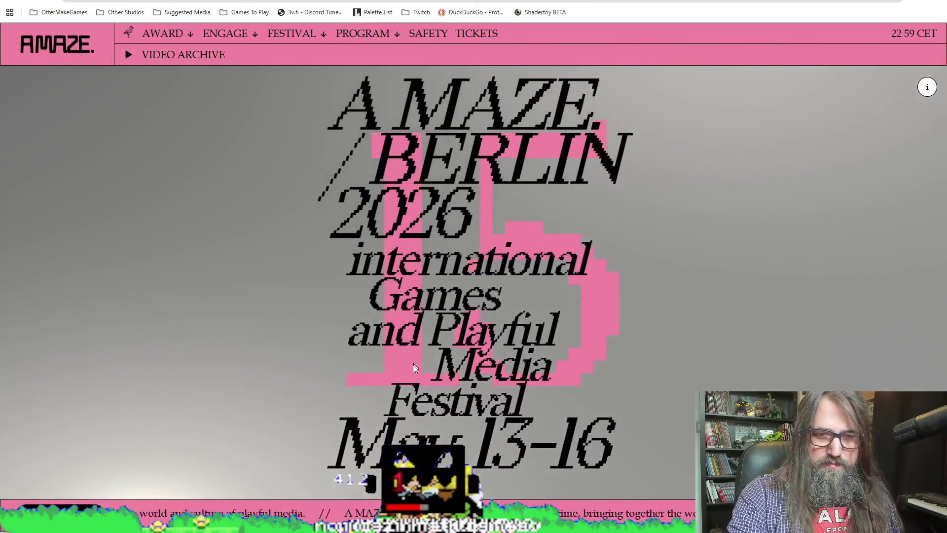
# Step: Browse the A MAZE. Berlin About page's partner sections, then exit and close the running game
pyautogui.moveTo(229, 41)
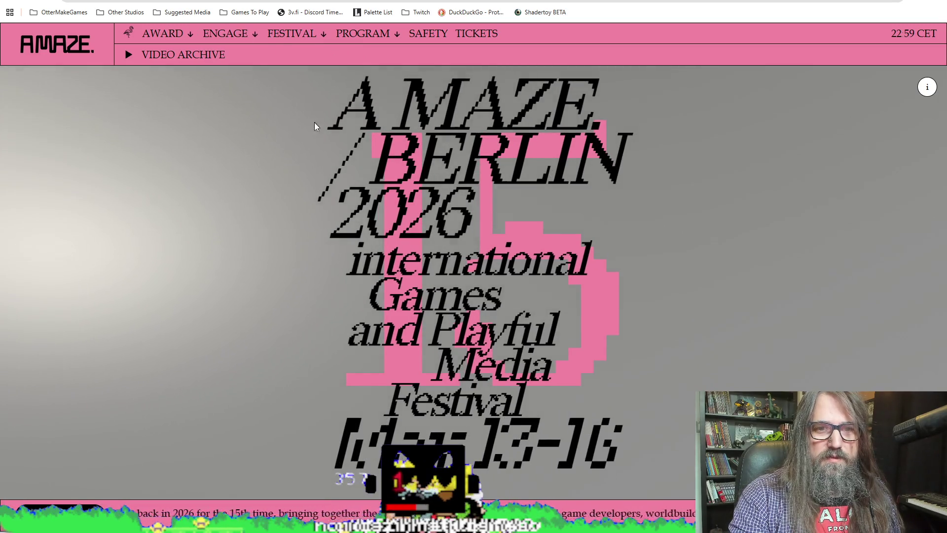
pyautogui.moveTo(293, 38)
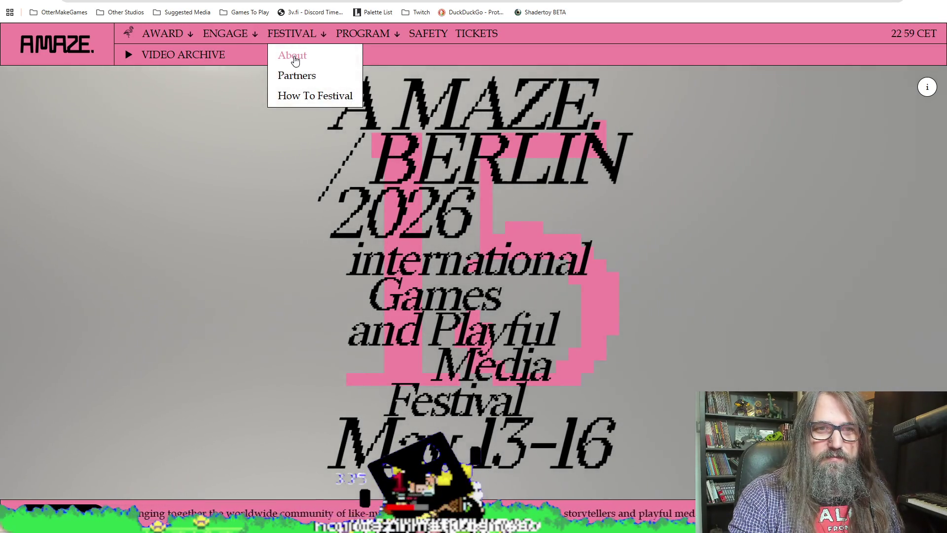
pyautogui.click(292, 56)
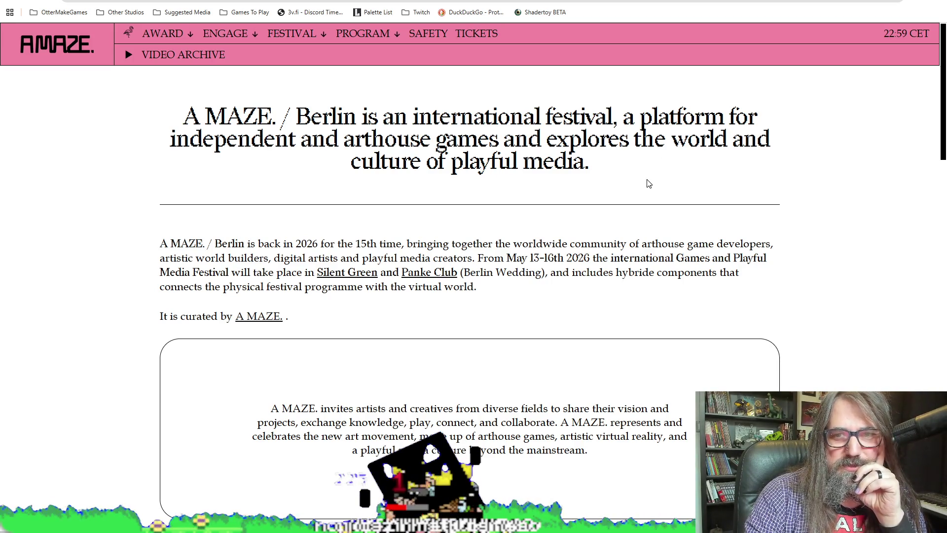
pyautogui.scroll(-20, 625, 163)
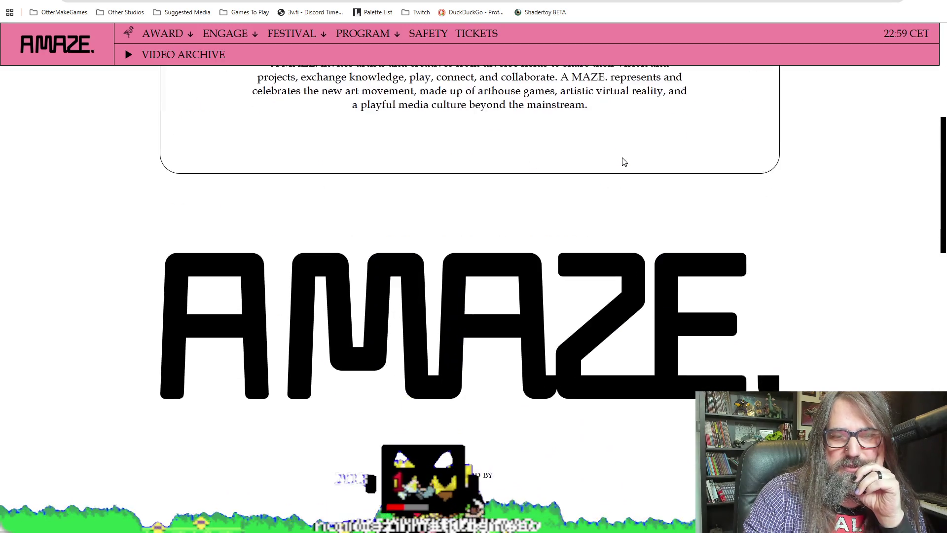
pyautogui.scroll(5, 582, 224)
pyautogui.scroll(-10, 580, 223)
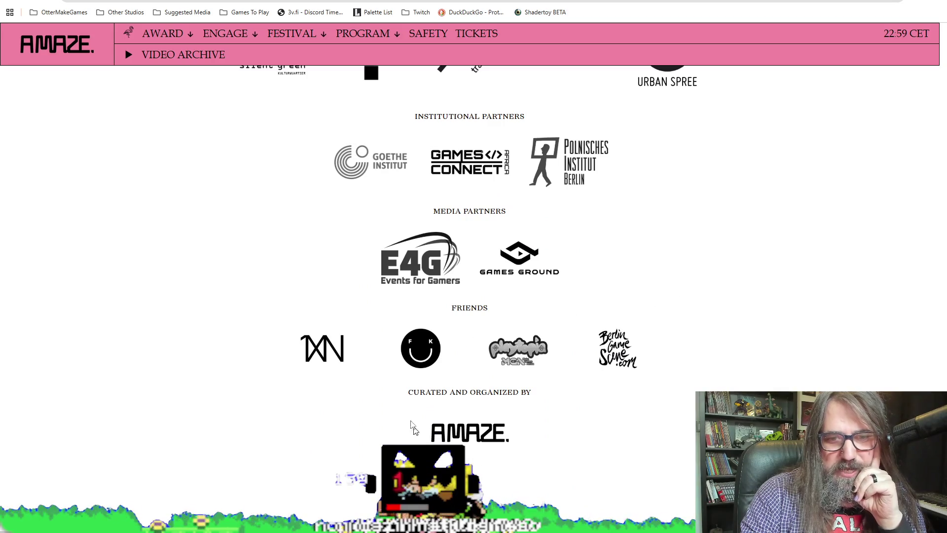
pyautogui.scroll(8, 412, 426)
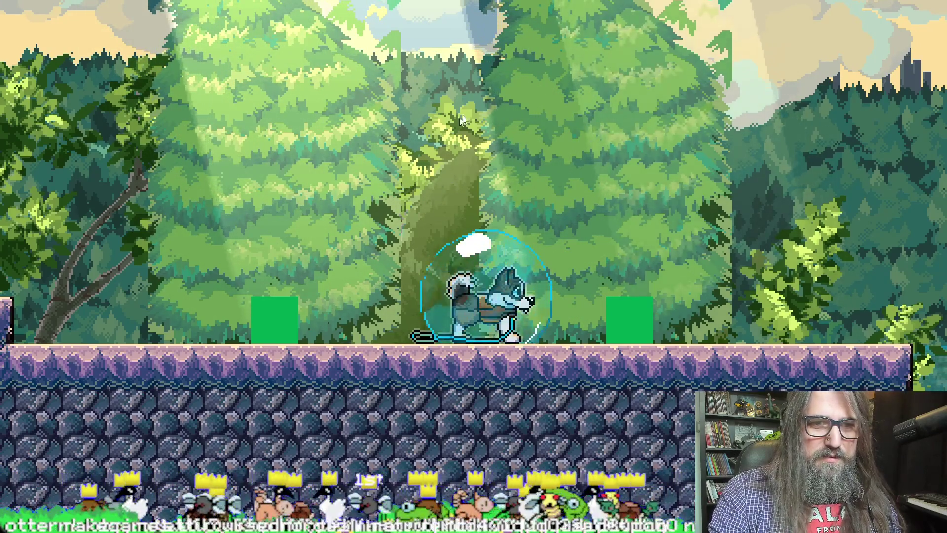
pyautogui.hotkey('alt', 'Return')
pyautogui.hotkey('alt', 'F4')
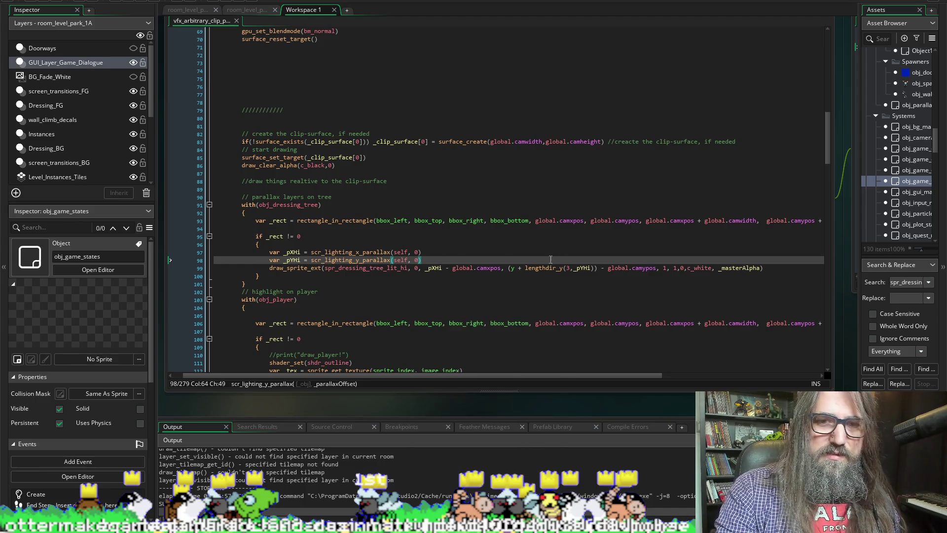
# Step: On line 99, change draw_sprite_ext's parallax position to plain x and y, removing the global.camypos subtraction
pyautogui.doubleClick(287, 260)
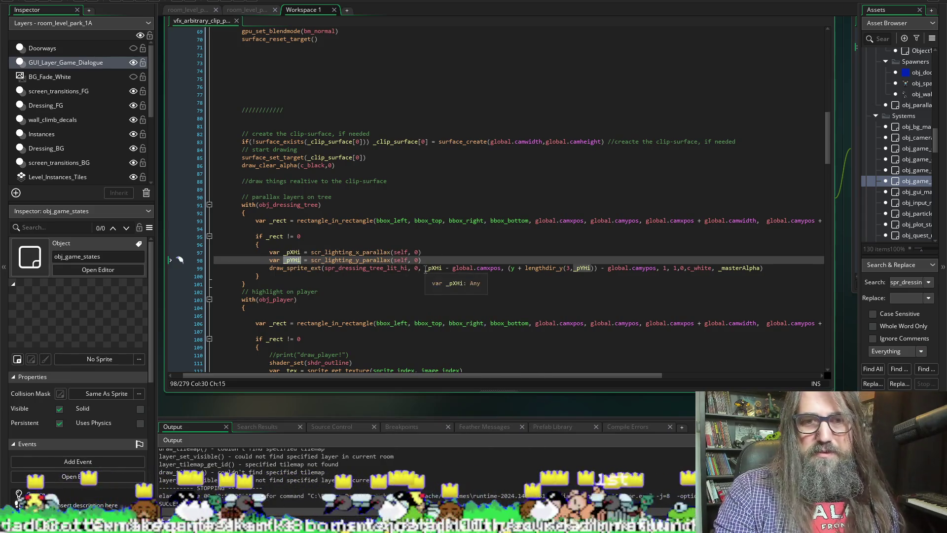
pyautogui.click(425, 269)
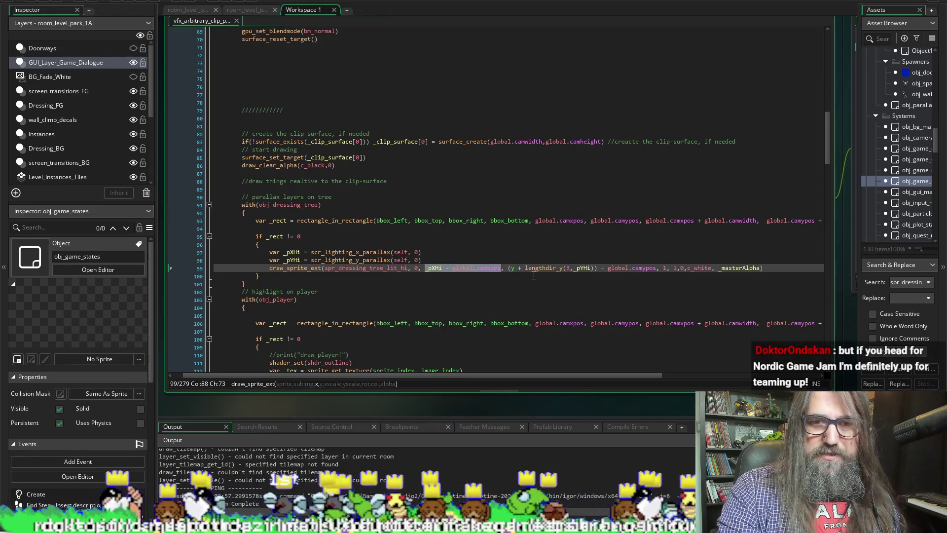
pyautogui.write('x')
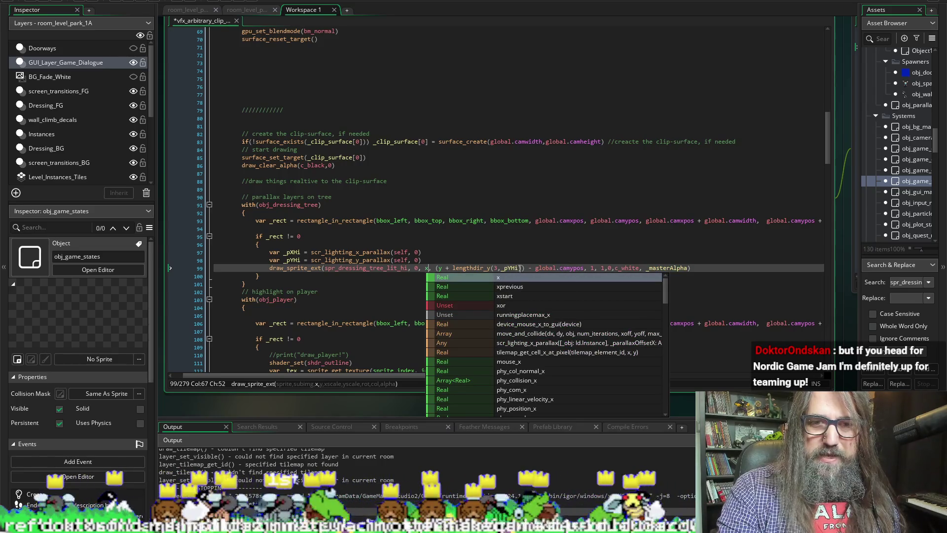
pyautogui.doubleClick(506, 269)
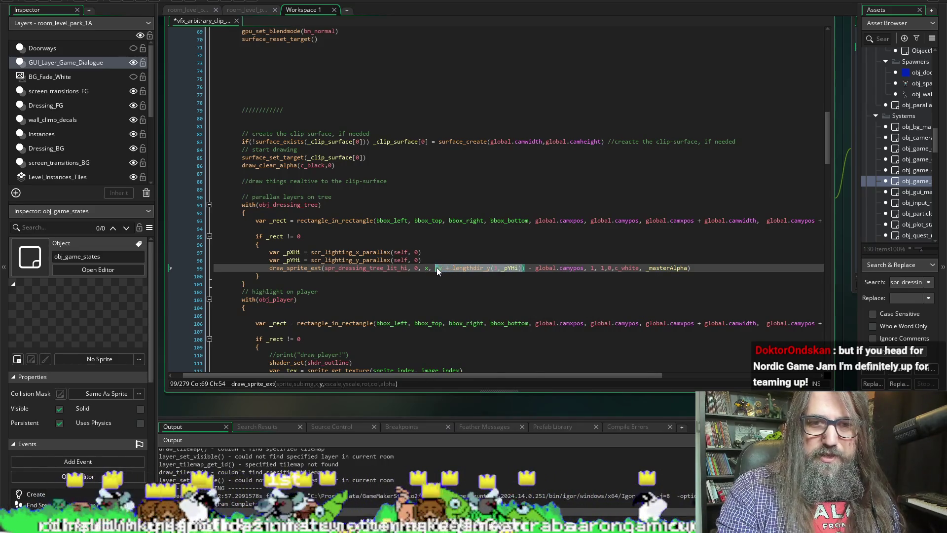
pyautogui.write('y')
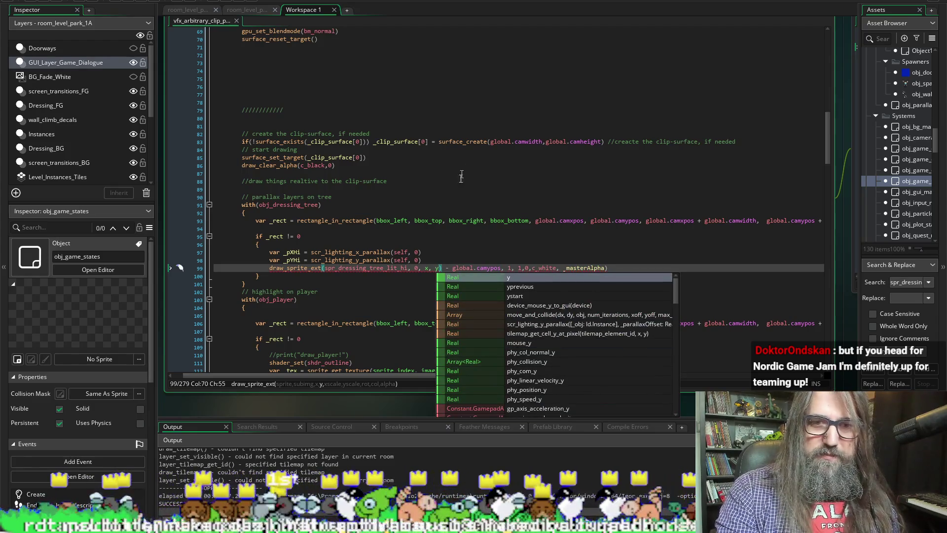
pyautogui.click(419, 221)
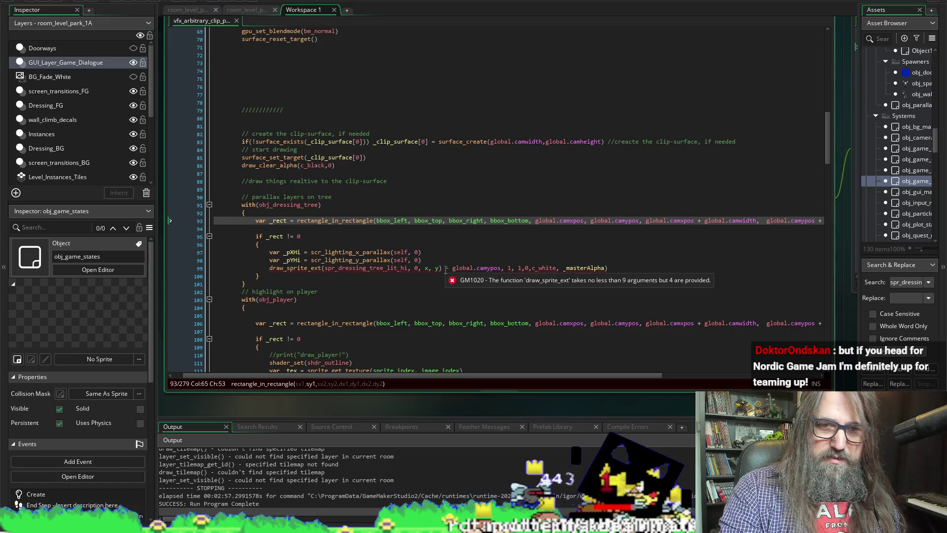
pyautogui.click(444, 268)
pyautogui.press('BackSpace')
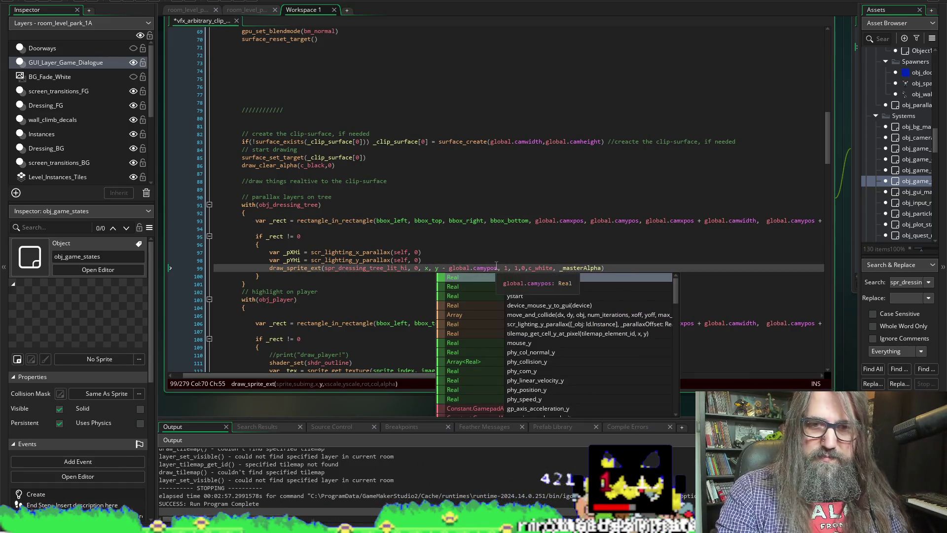
pyautogui.press('Escape')
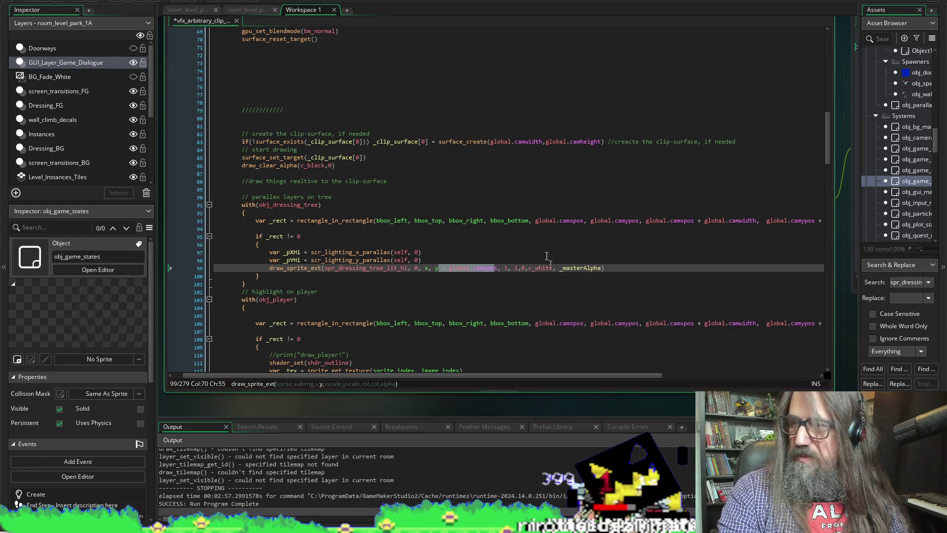
pyautogui.write('s')
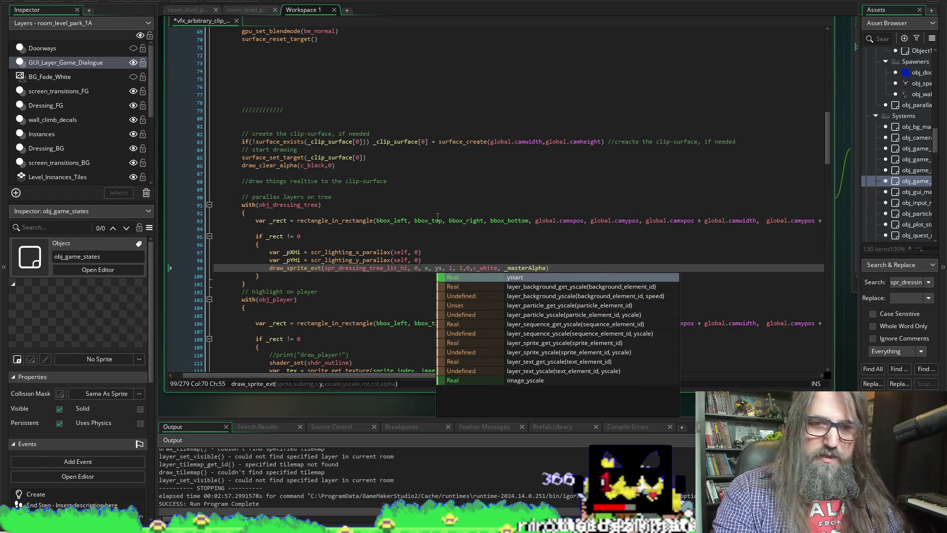
pyautogui.press('BackSpace')
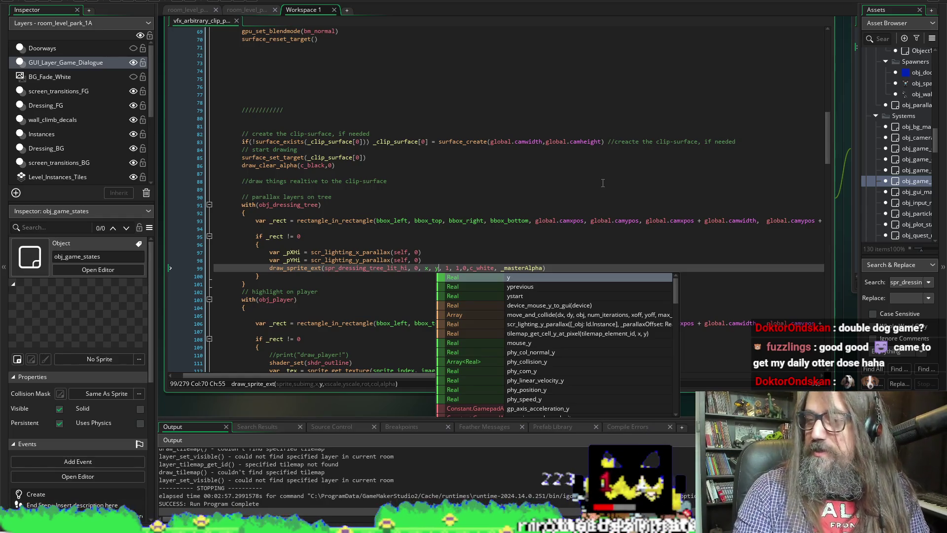
pyautogui.click(404, 228)
pyautogui.scroll(20, 419, 234)
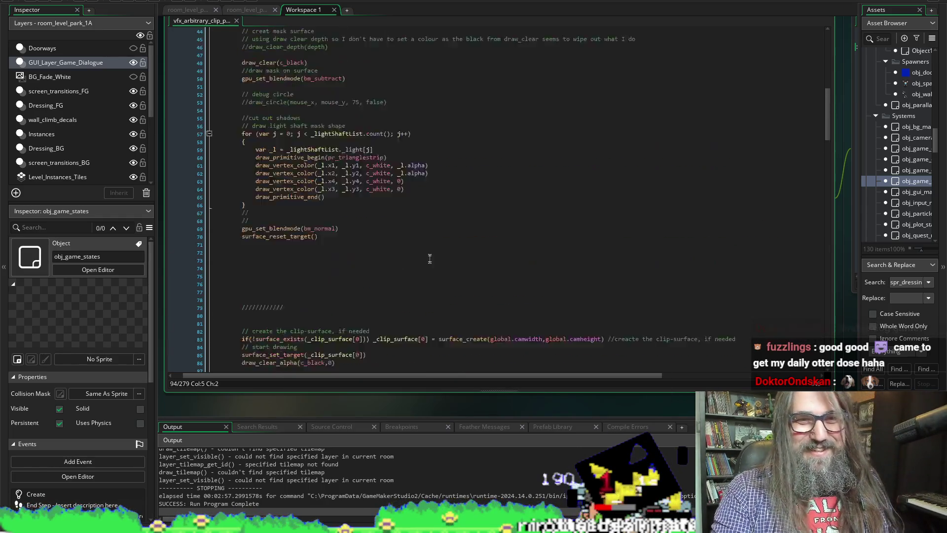
pyautogui.scroll(-20, 438, 241)
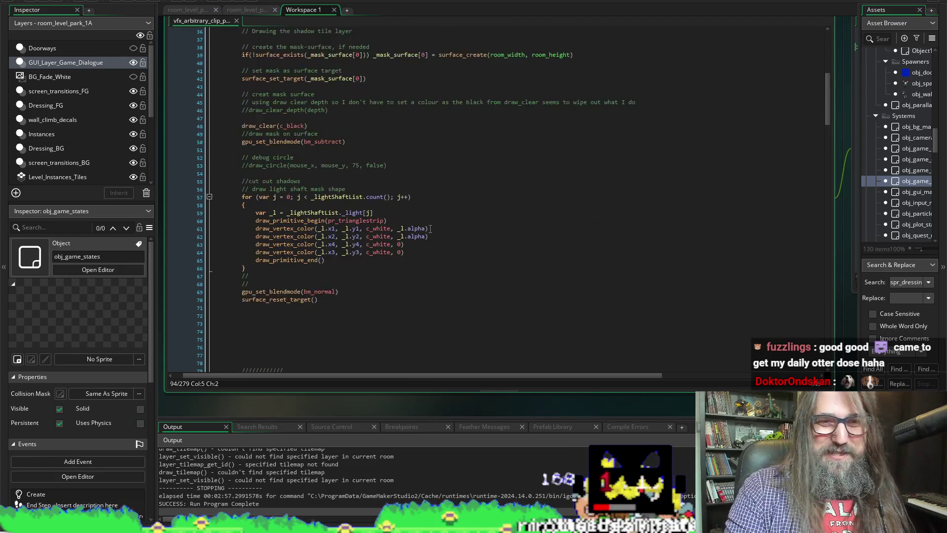
pyautogui.scroll(-20, 435, 232)
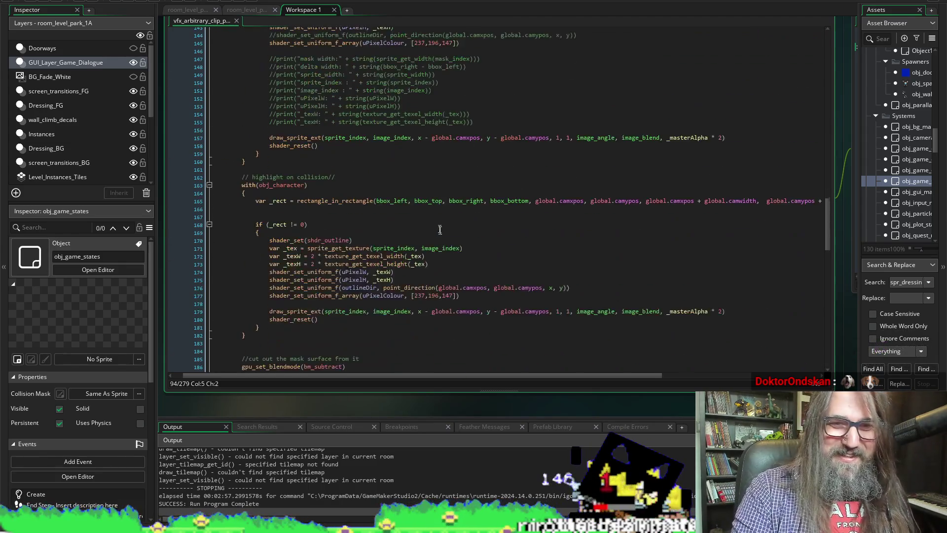
pyautogui.scroll(-20, 434, 240)
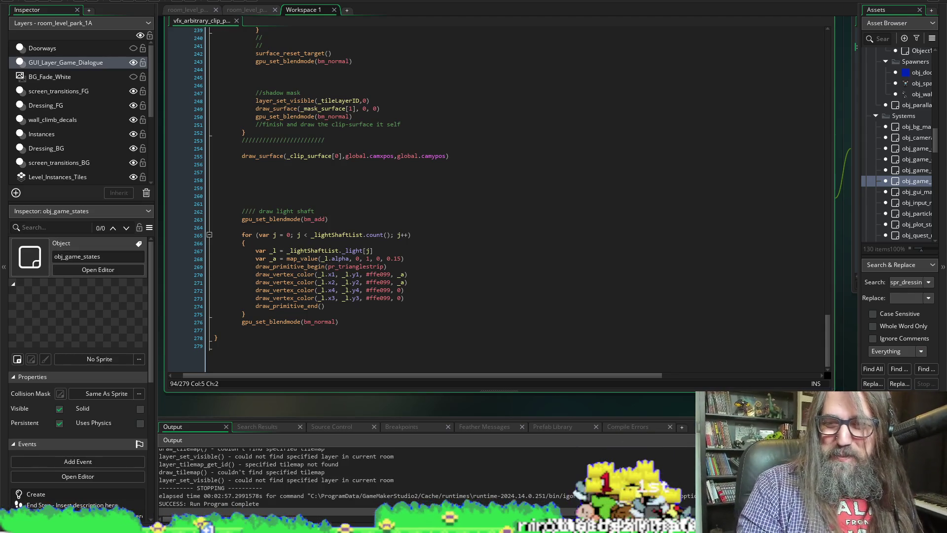
# Step: Find all spr_dressing_tree uses and jump to the line-26 draw call
pyautogui.moveTo(859, 378); pyautogui.dragTo(780, 377)
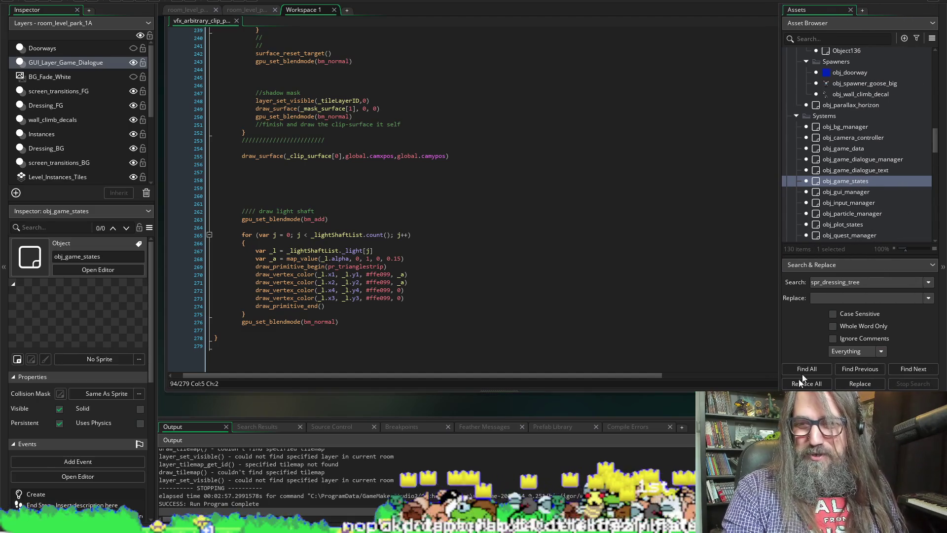
pyautogui.click(817, 368)
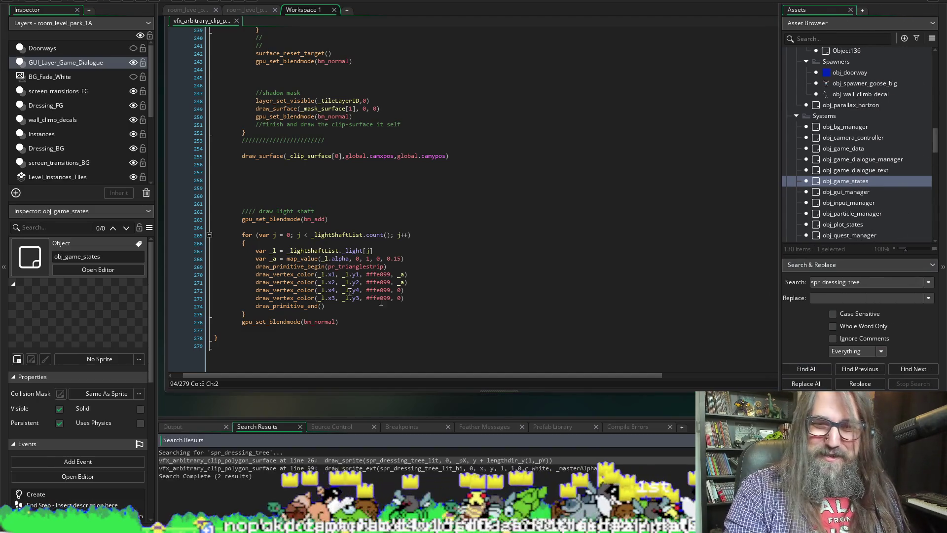
pyautogui.doubleClick(366, 468)
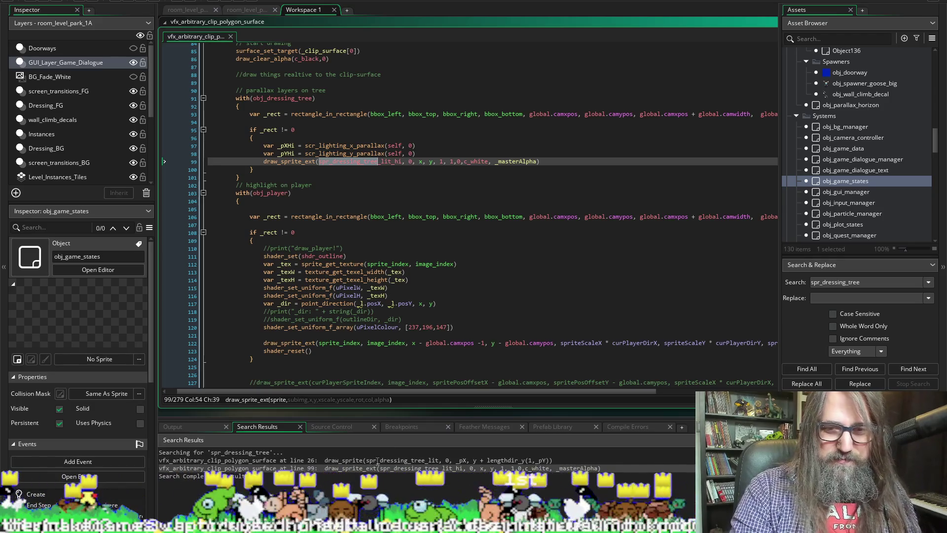
pyautogui.doubleClick(378, 460)
pyautogui.scroll(4, 345, 141)
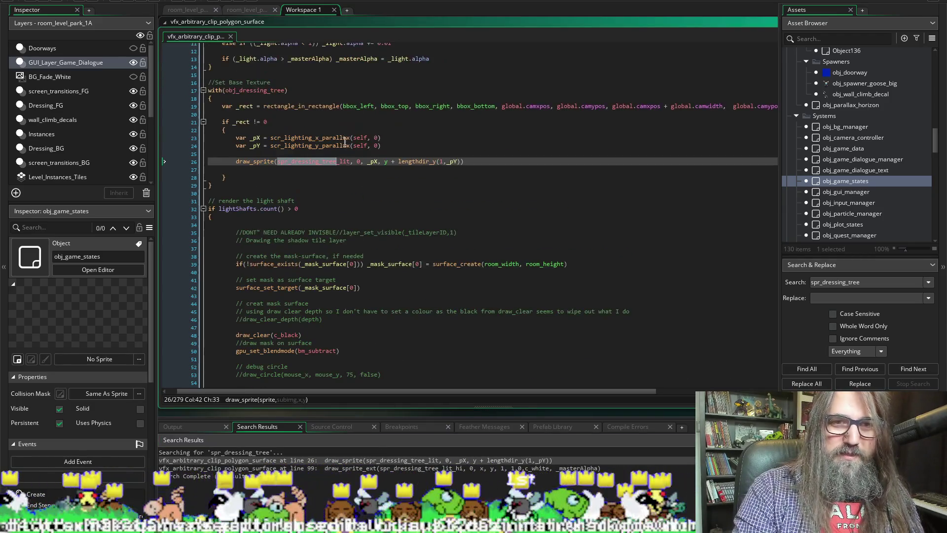
# Step: Replace line 26's parallax position arguments with 'x, y'
pyautogui.hotkey('alt', 'space')
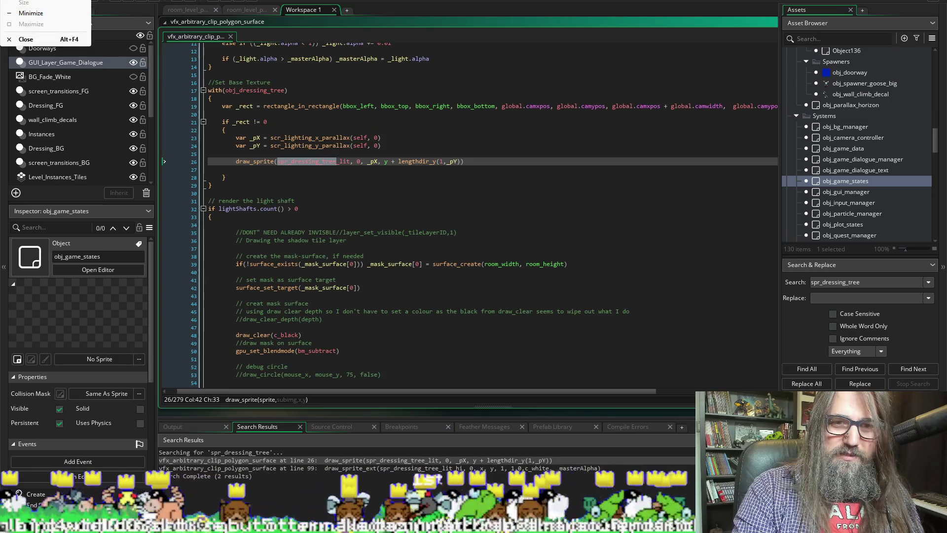
pyautogui.click(421, 217)
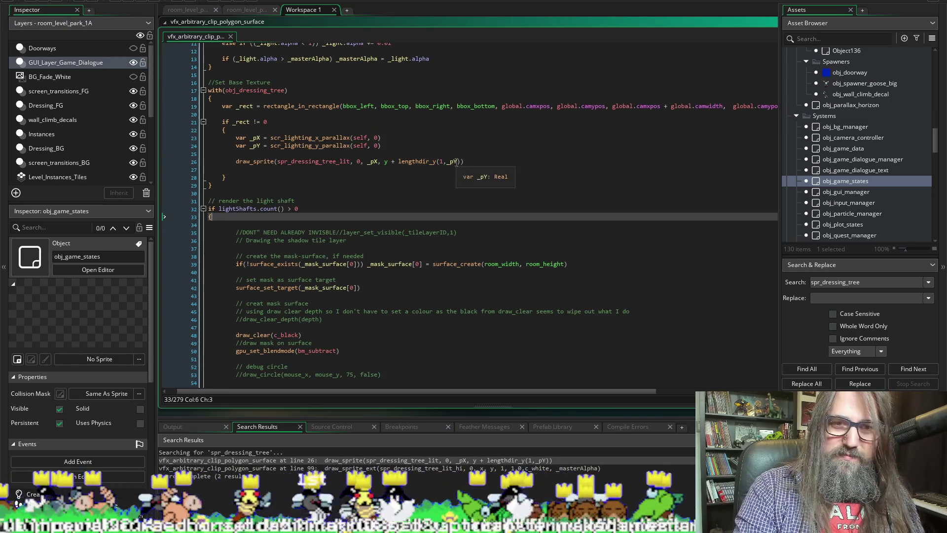
pyautogui.moveTo(462, 162); pyautogui.dragTo(374, 163)
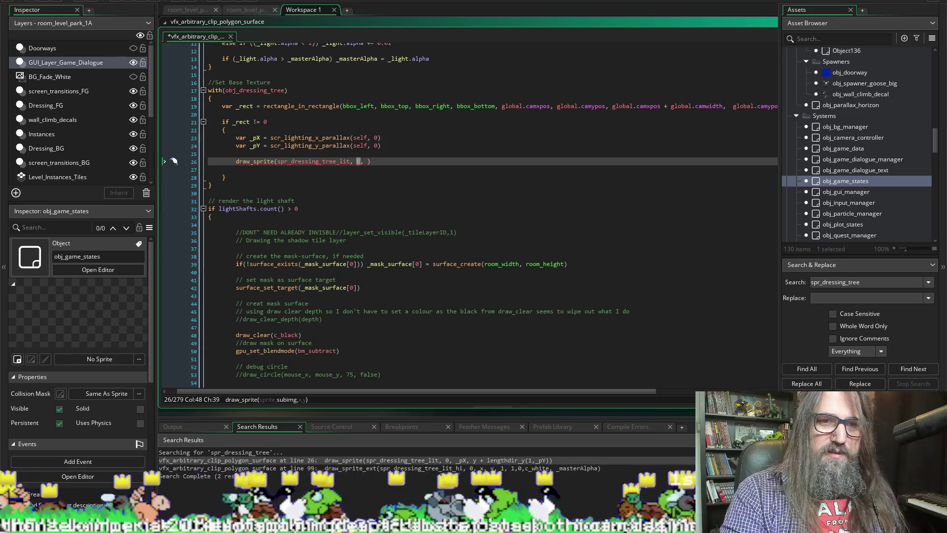
pyautogui.write('x, y')
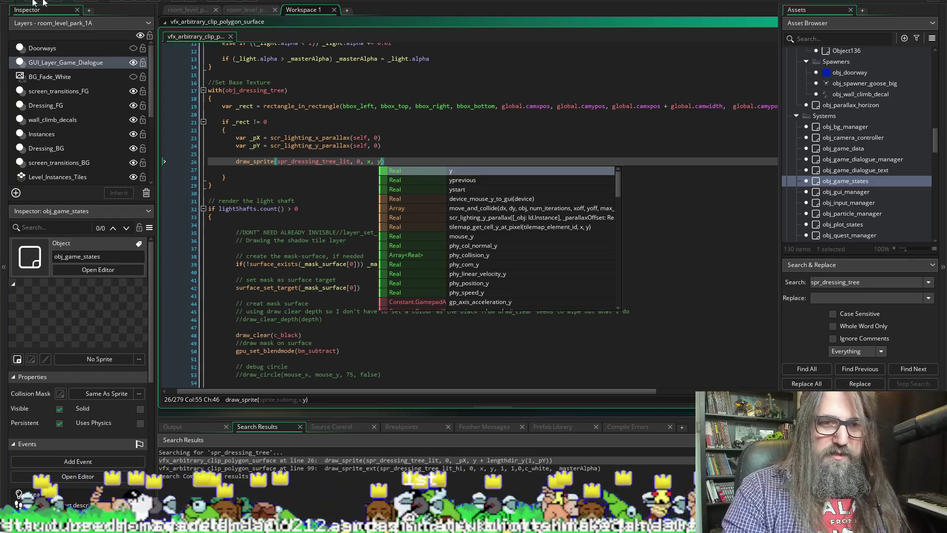
pyautogui.press('Escape')
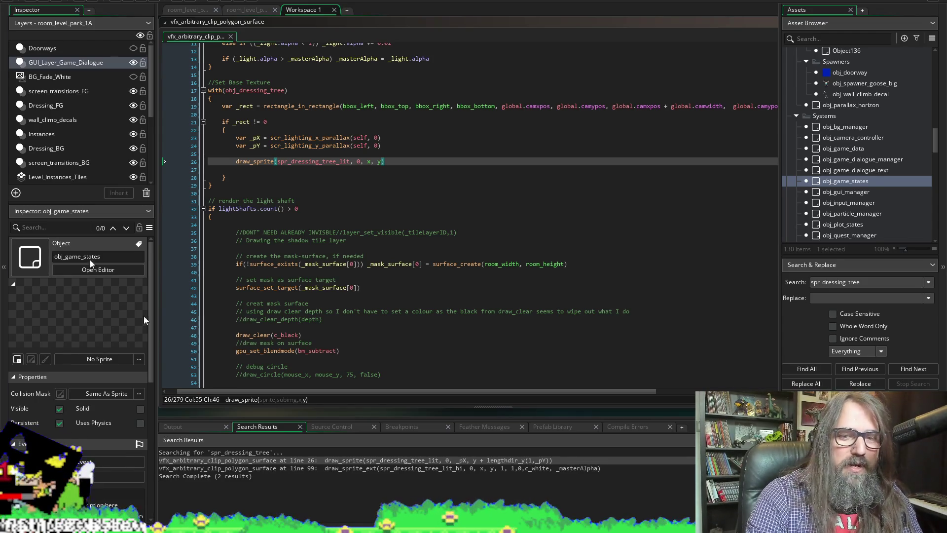
# Step: Launch the game build and choose Continue on the title menu
pyautogui.click(129, 1)
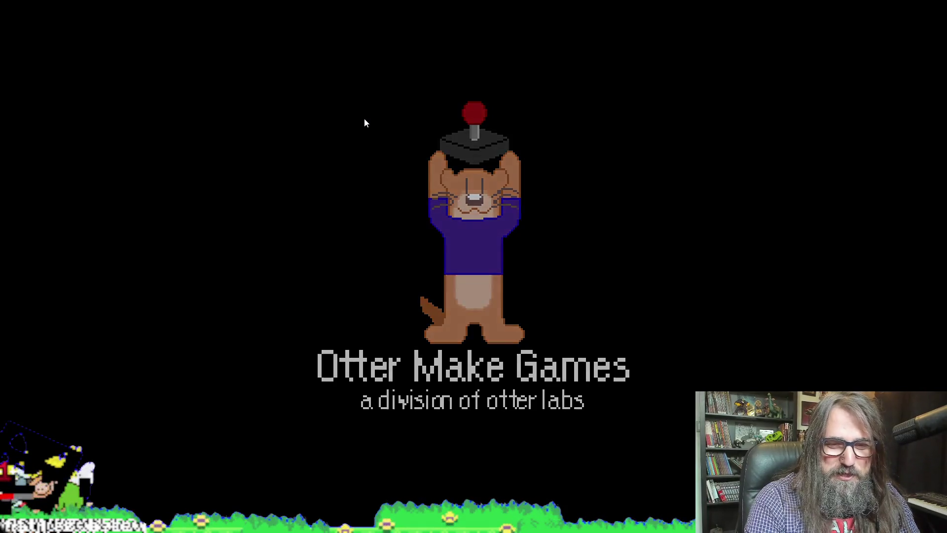
pyautogui.press('Down')
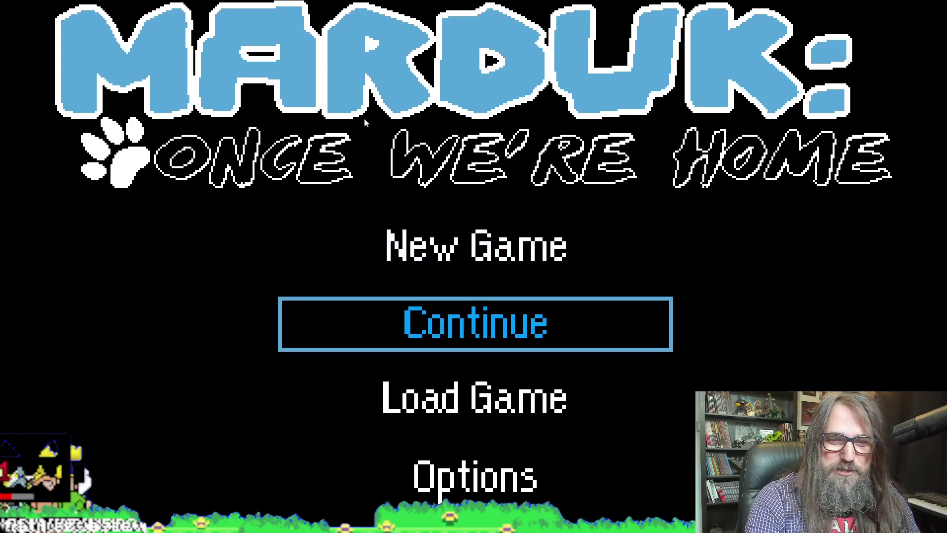
pyautogui.press('Return')
# Step: Walk and jump the character right through the forest level past the trees, then leave the game
pyautogui.press('Left')
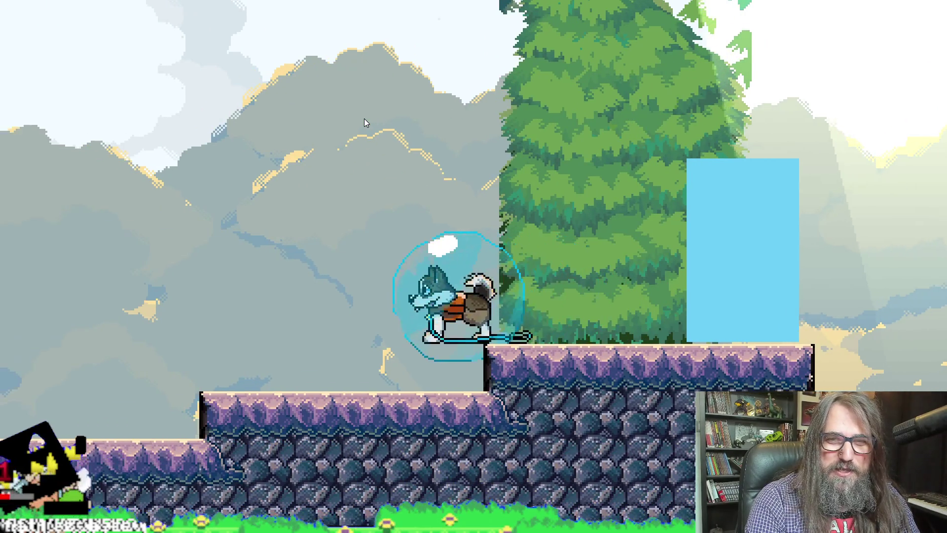
pyautogui.press('Right')
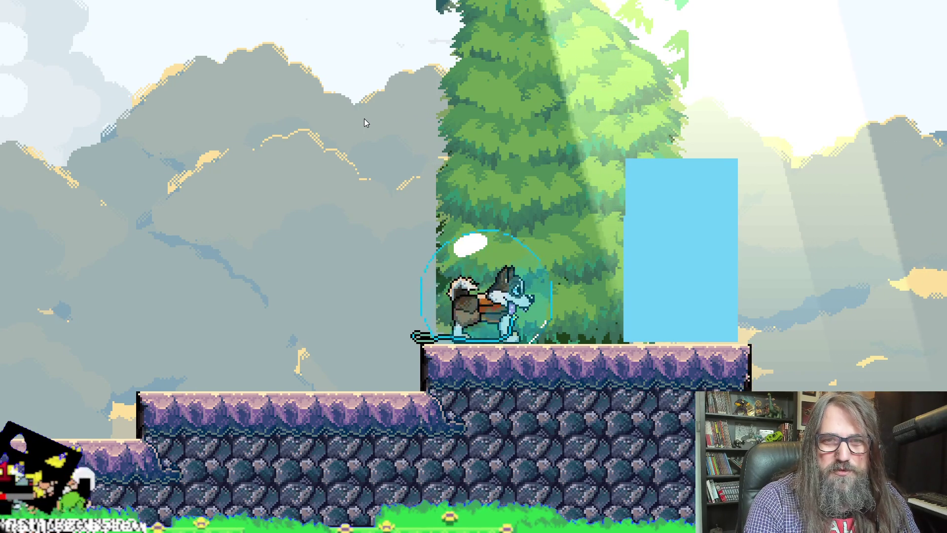
pyautogui.press('space')
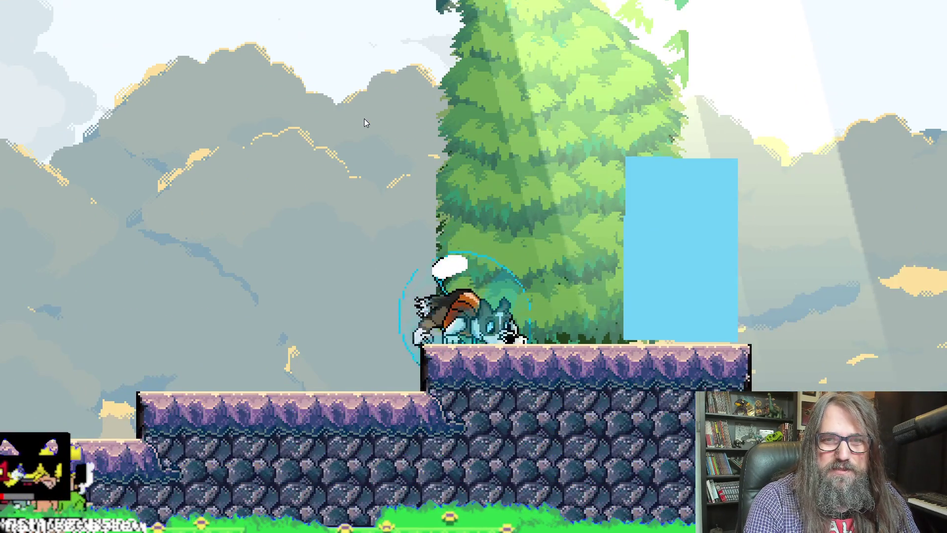
pyautogui.press('Right')
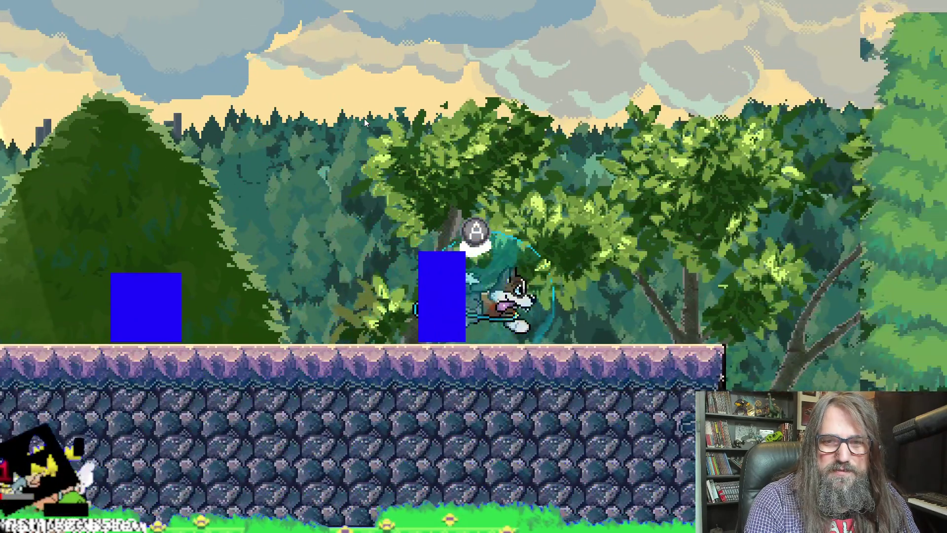
pyautogui.press('Right')
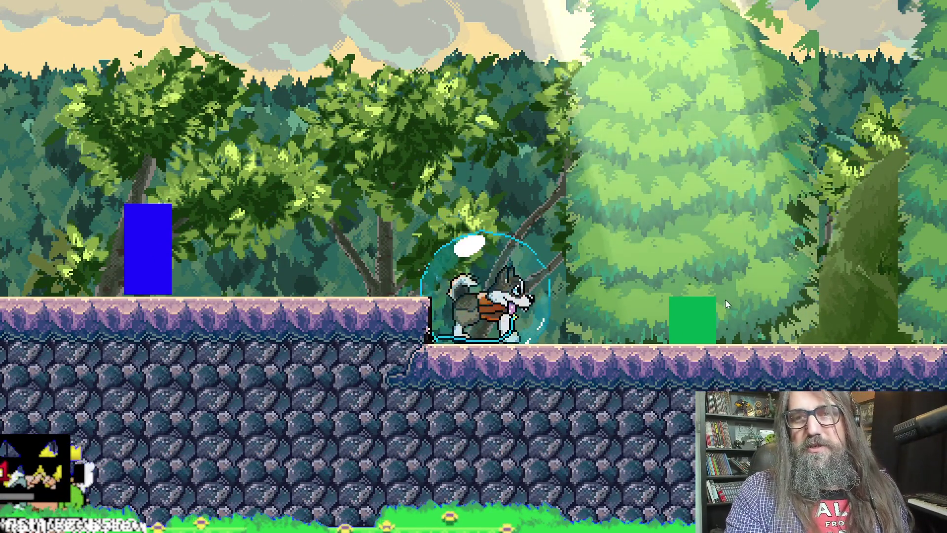
pyautogui.press('Right')
pyautogui.hotkey('alt', 'Tab')
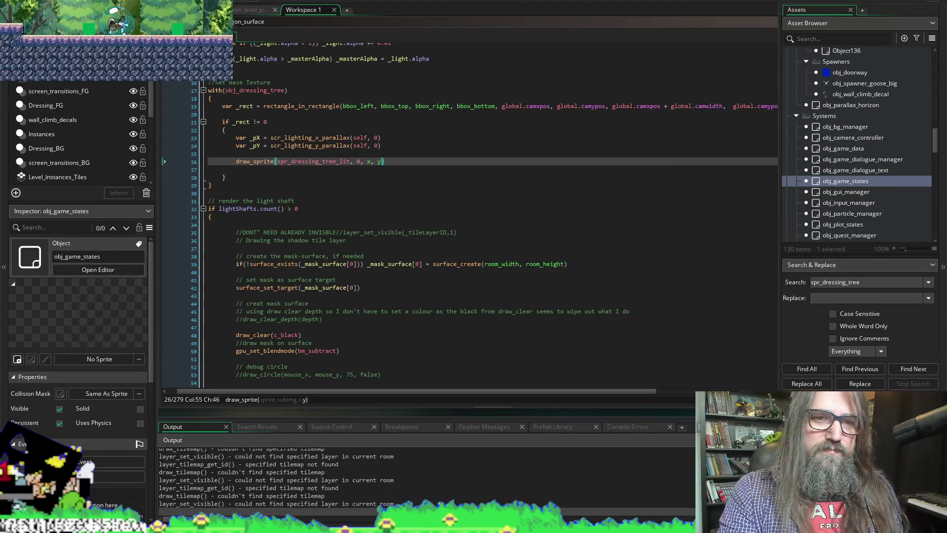
# Step: Stop the test run and jump to spr_dressing_tree's line-99 use via Find All
pyautogui.click(133, 3)
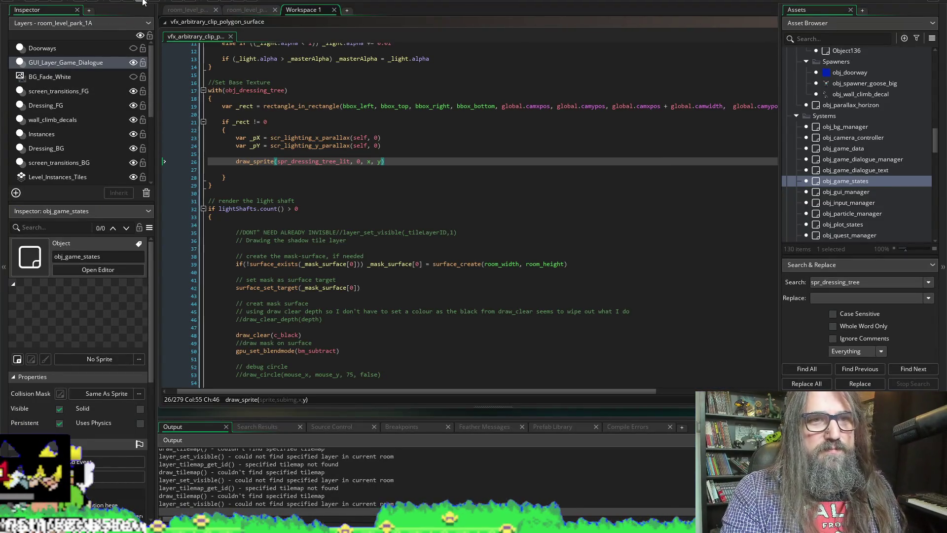
pyautogui.click(815, 374)
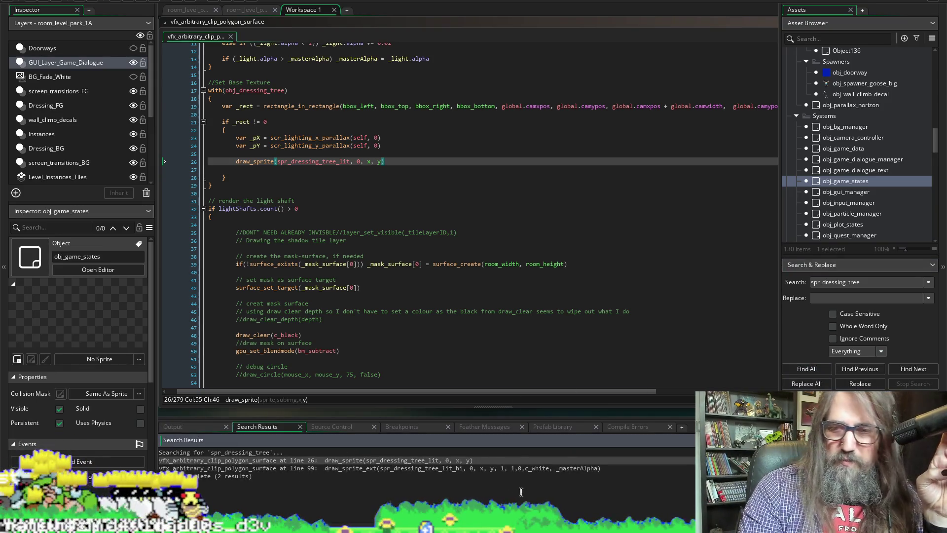
pyautogui.doubleClick(478, 469)
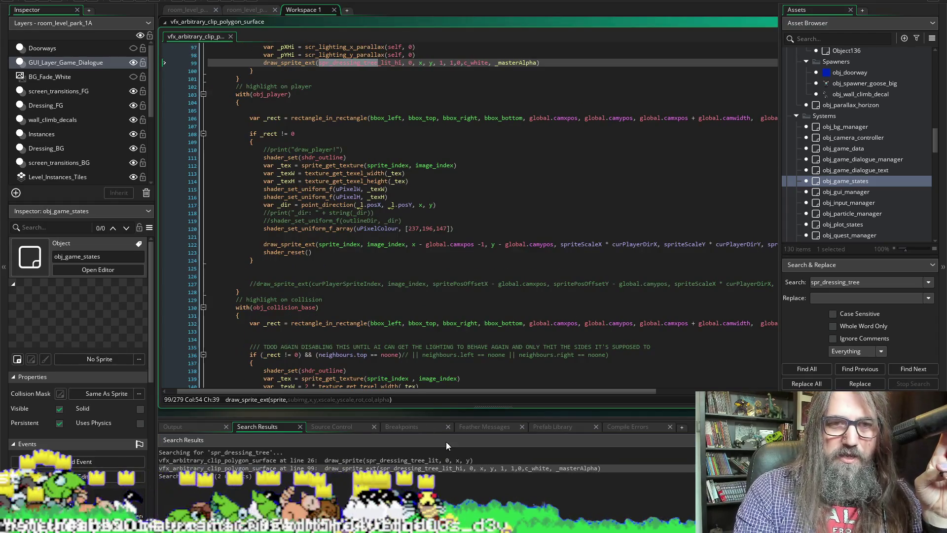
# Step: Inspect the line-99 draw arguments, then switch to the room_level_park_2A room
pyautogui.scroll(4, 381, 161)
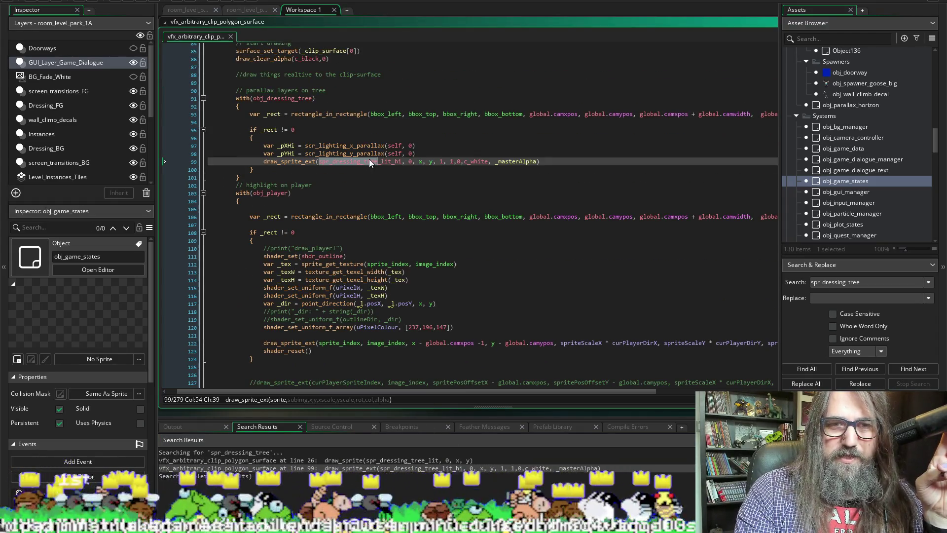
pyautogui.moveTo(366, 160)
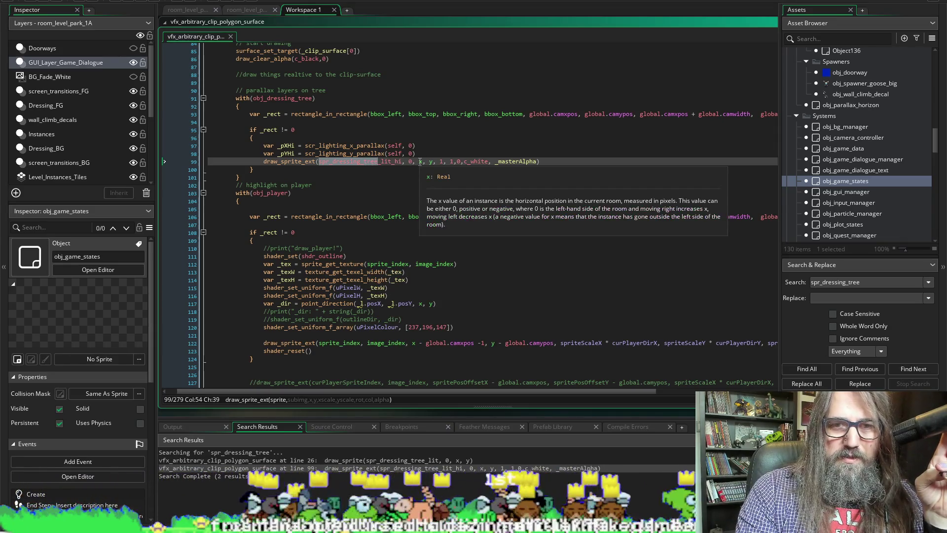
pyautogui.moveTo(431, 163)
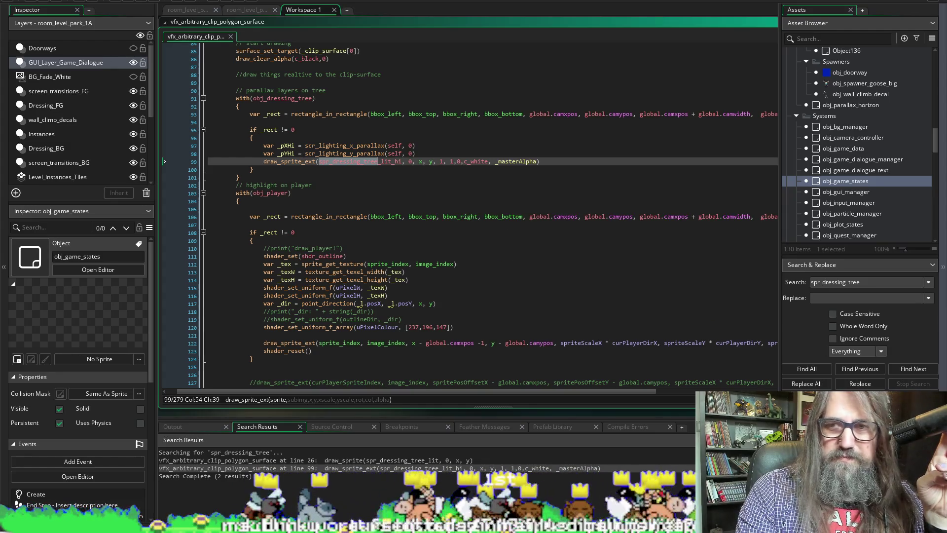
pyautogui.scroll(-5, 879, 213)
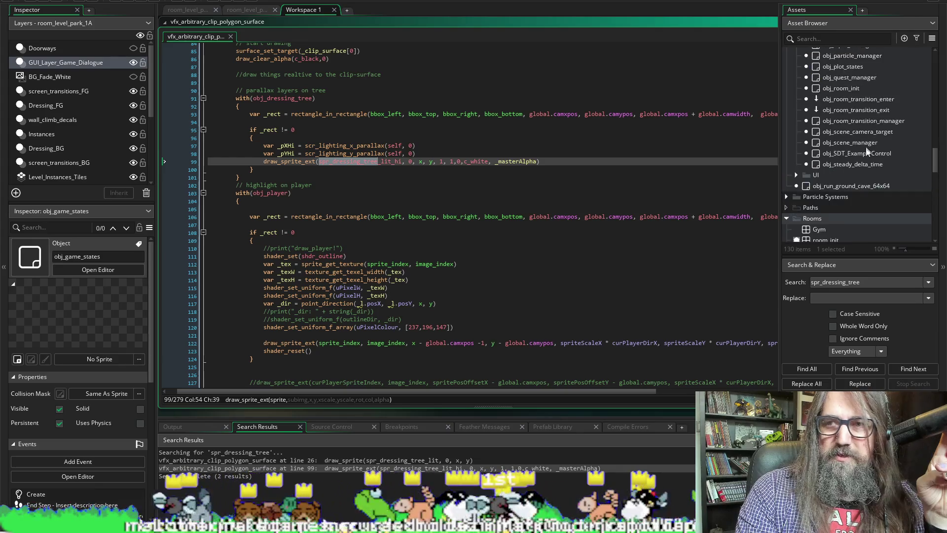
pyautogui.click(247, 10)
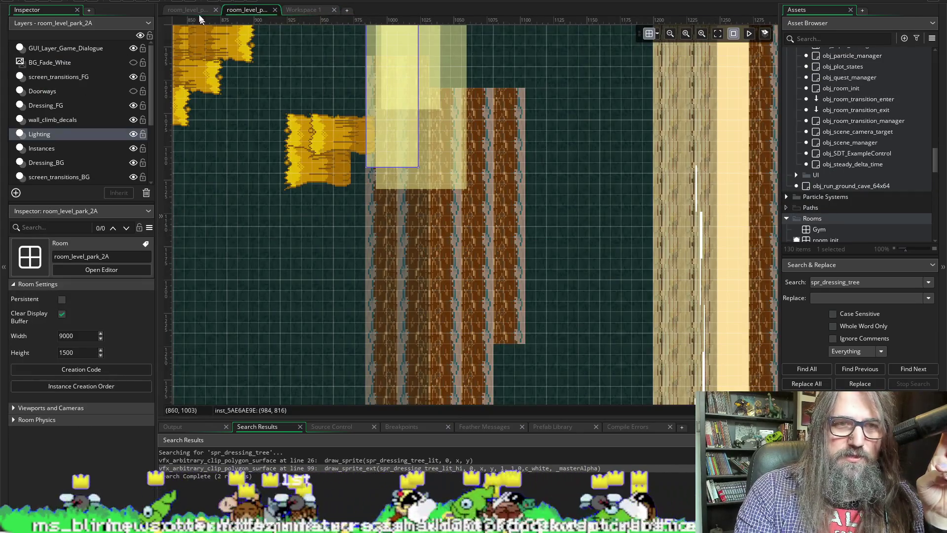
# Step: In Workspace 1, scroll past the lit, unlit and lit_hi dressing-tree sprite editors back to the code
pyautogui.click(303, 10)
pyautogui.scroll(-5, 174, 233)
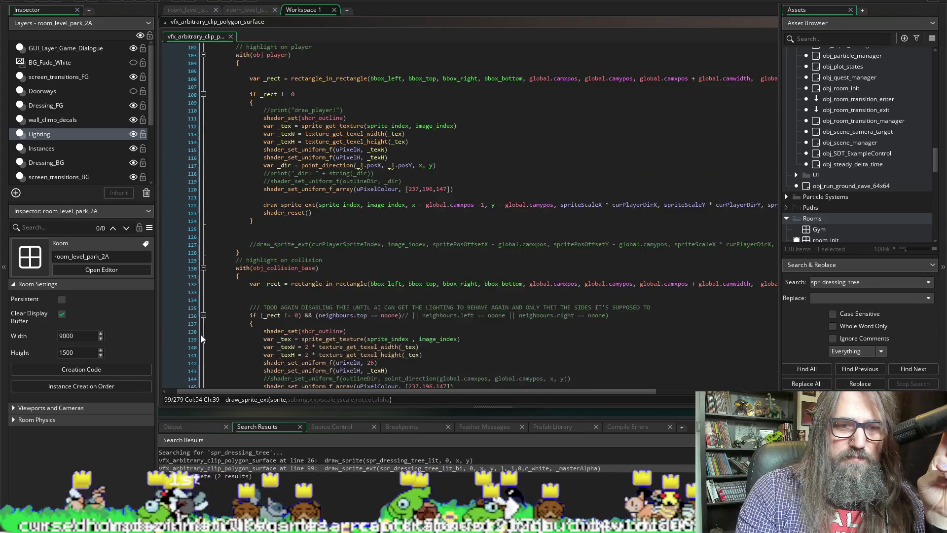
pyautogui.scroll(5, 174, 232)
pyautogui.scroll(-5, 248, 148)
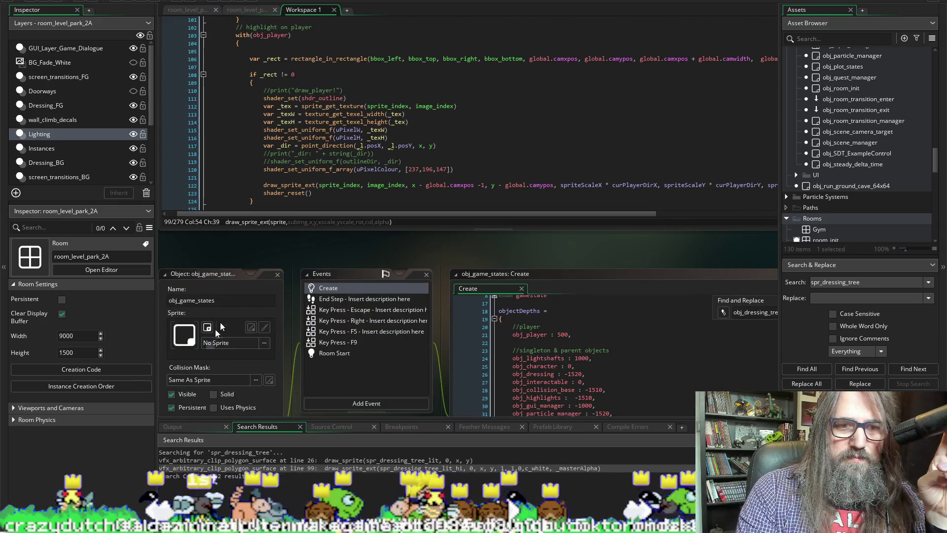
pyautogui.scroll(-10, 275, 256)
pyautogui.scroll(5, 191, 316)
pyautogui.scroll(15, 192, 316)
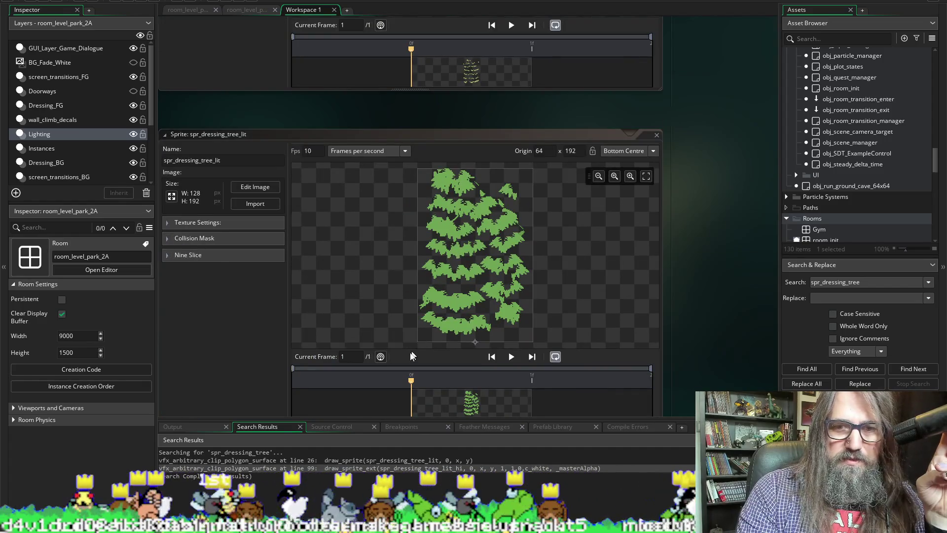
pyautogui.scroll(-10, 376, 333)
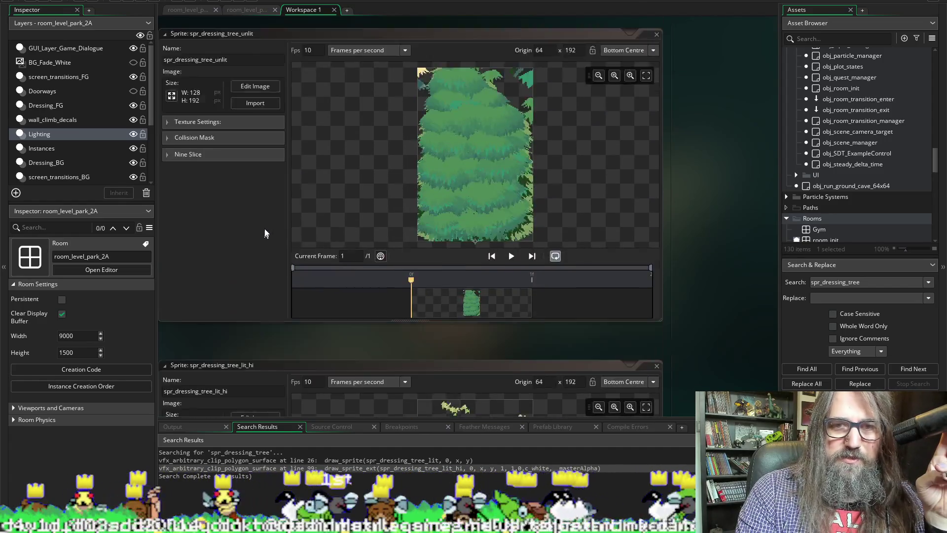
pyautogui.scroll(-10, 265, 227)
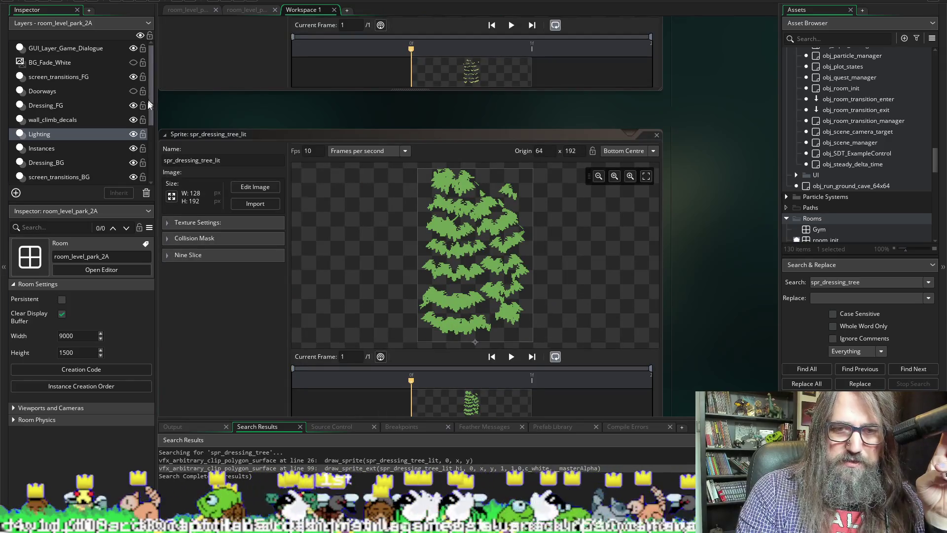
pyautogui.scroll(-1, 99, 114)
pyautogui.scroll(-5, 209, 224)
pyautogui.scroll(-5, 210, 223)
pyautogui.scroll(-10, 262, 258)
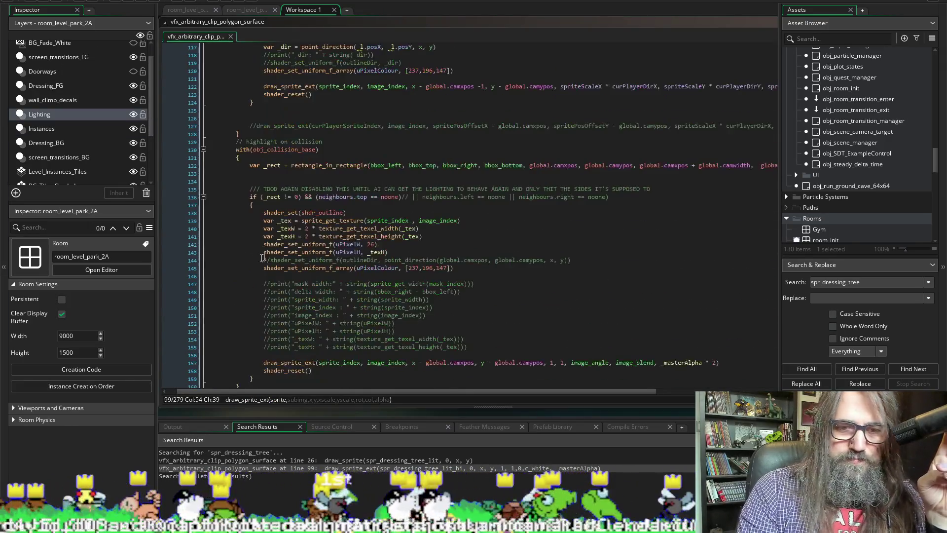
pyautogui.scroll(-20, 257, 203)
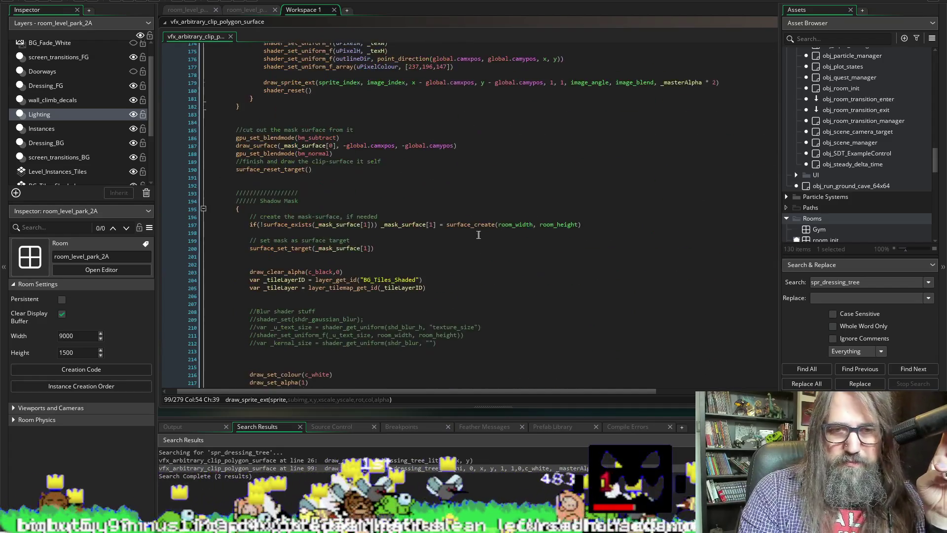
# Step: Review the spr_dressing_tree draw calls on lines 26 and 99
pyautogui.doubleClick(523, 460)
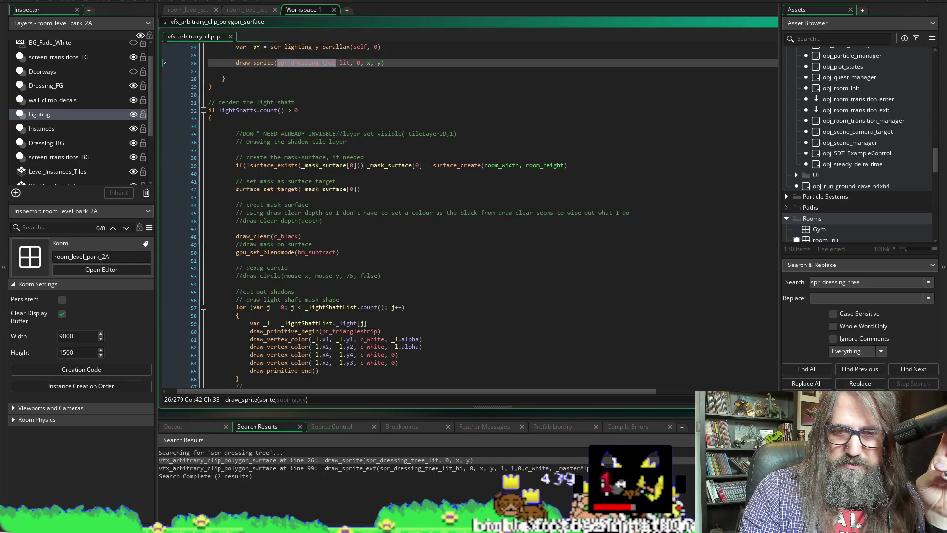
pyautogui.scroll(6, 389, 345)
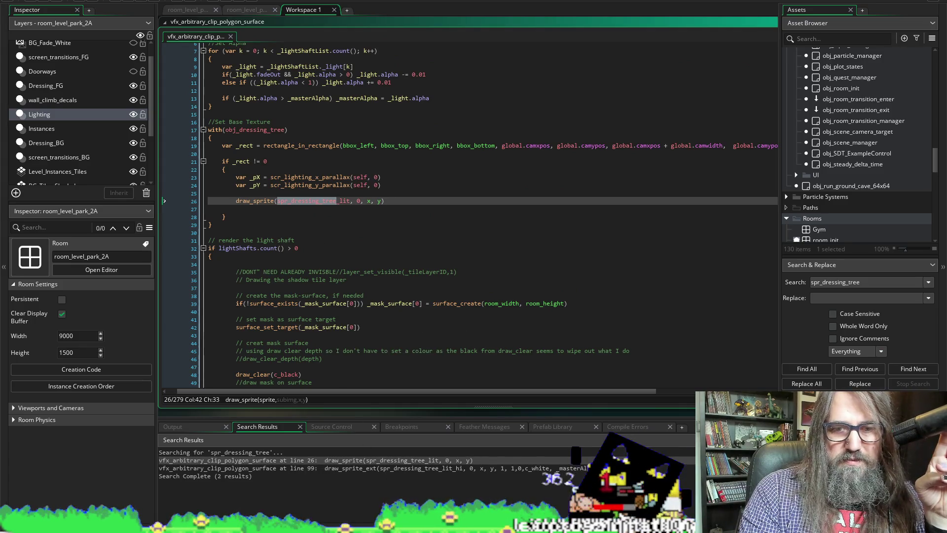
pyautogui.doubleClick(437, 468)
pyautogui.scroll(4, 367, 176)
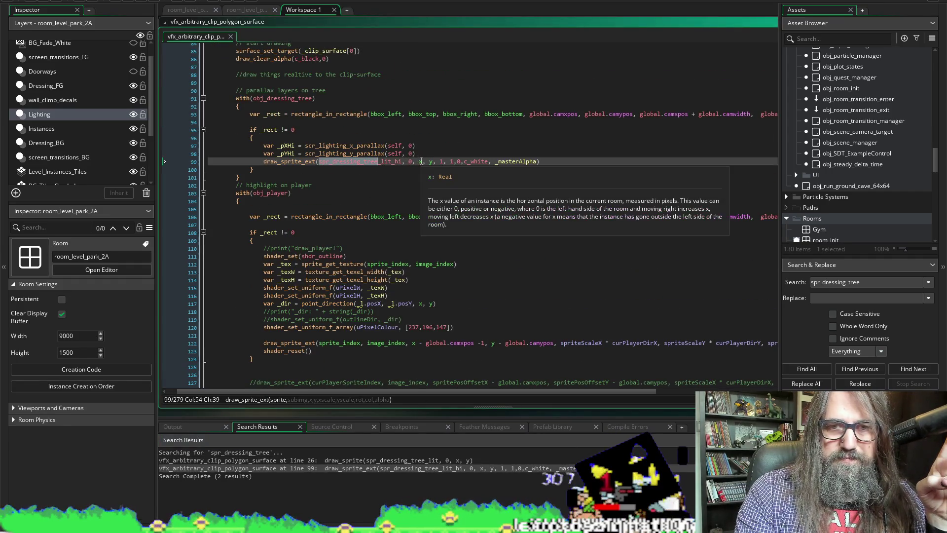
pyautogui.hotkey('ctrl', 'Right')
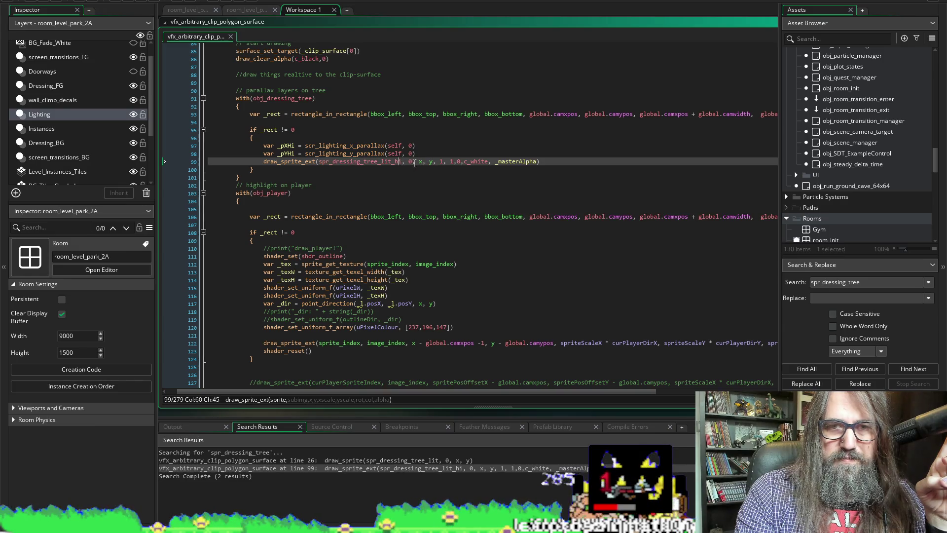
pyautogui.scroll(1, 419, 164)
pyautogui.click(423, 163)
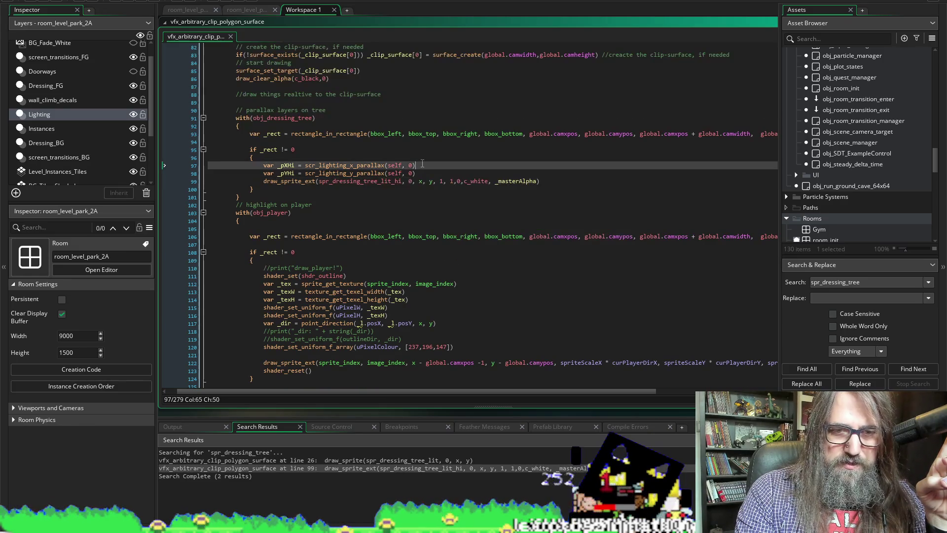
pyautogui.click(432, 181)
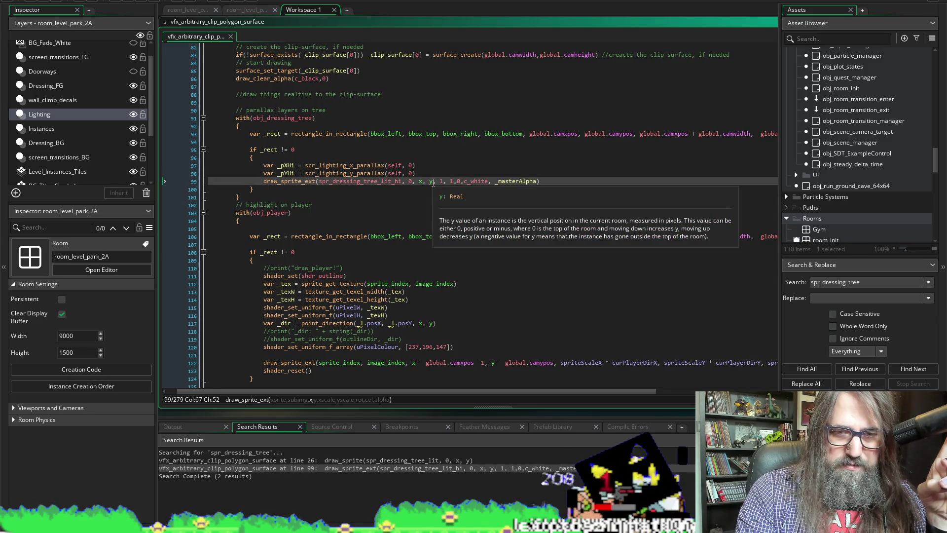
pyautogui.press('Right')
pyautogui.press('Right')
pyautogui.press('Right')
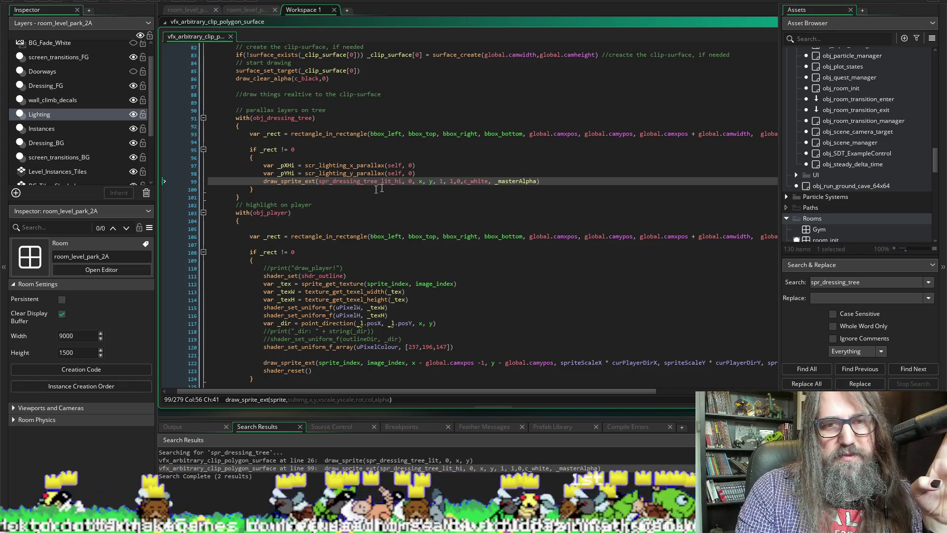
pyautogui.click(409, 181)
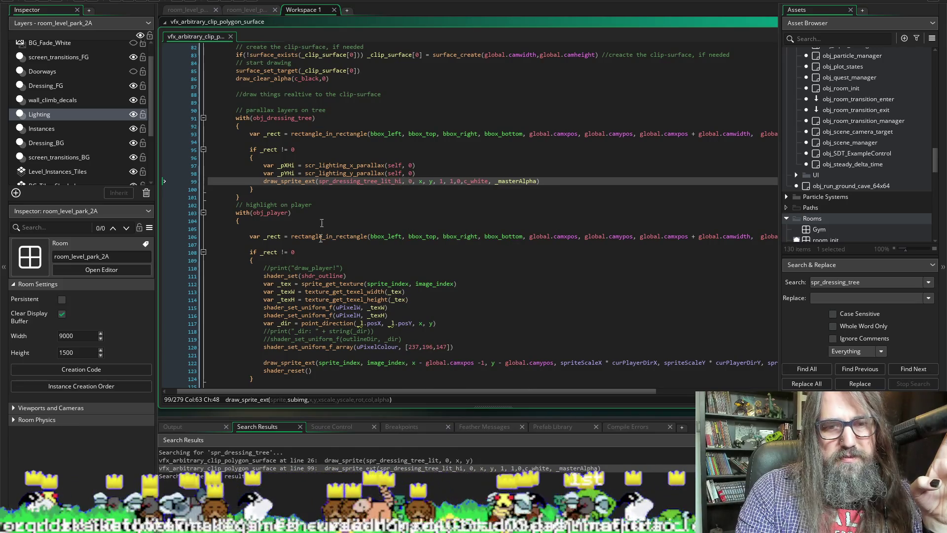
# Step: Return to line 26's spr_dressing_tree_lit draw call and build and run the game with F5
pyautogui.doubleClick(357, 460)
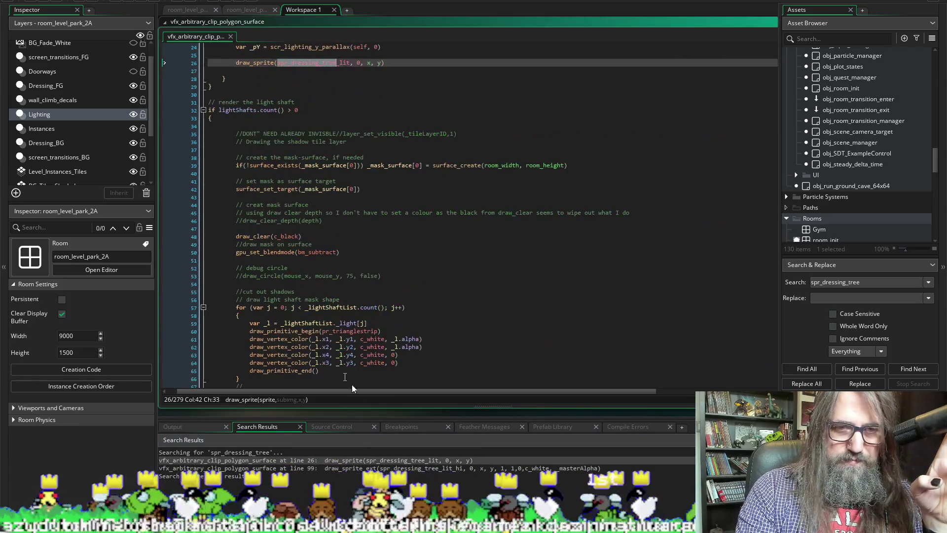
pyautogui.scroll(4, 220, 210)
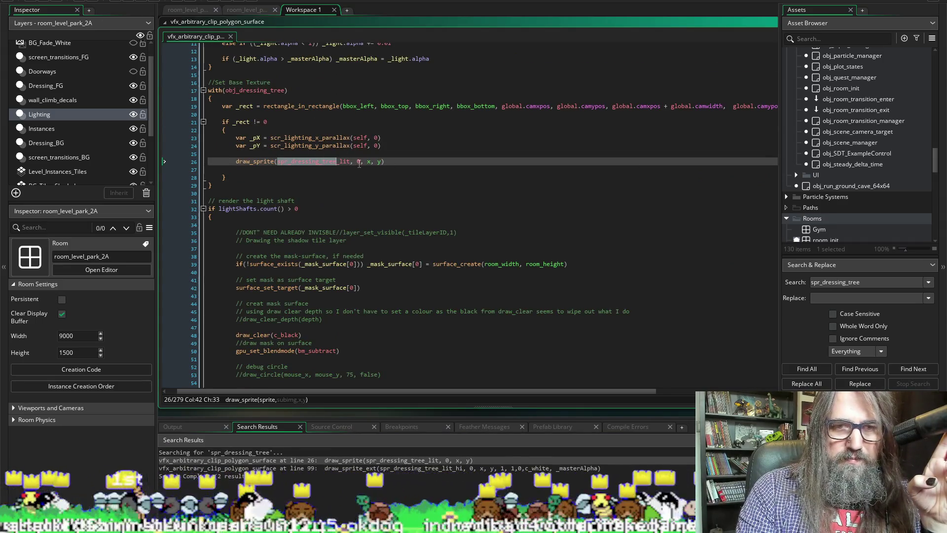
pyautogui.click(358, 162)
pyautogui.click(387, 162)
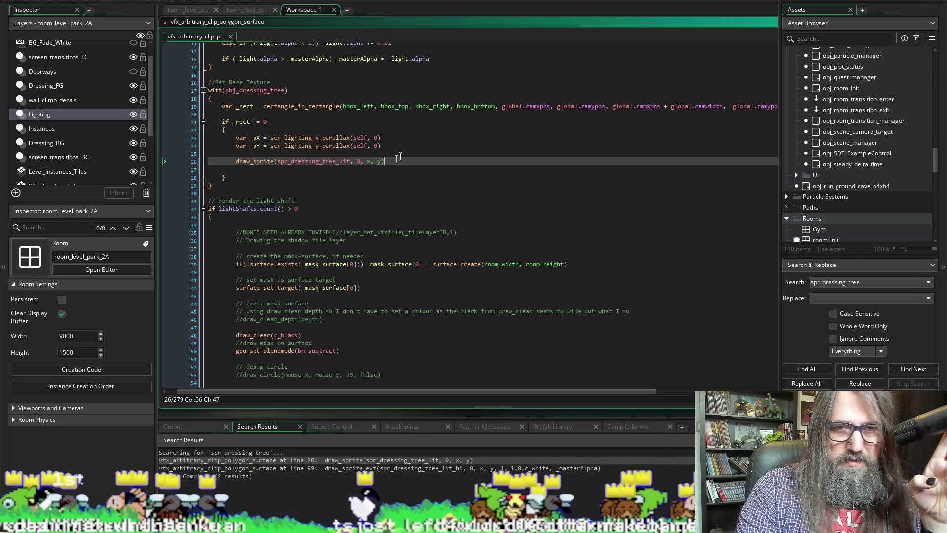
pyautogui.press('F5')
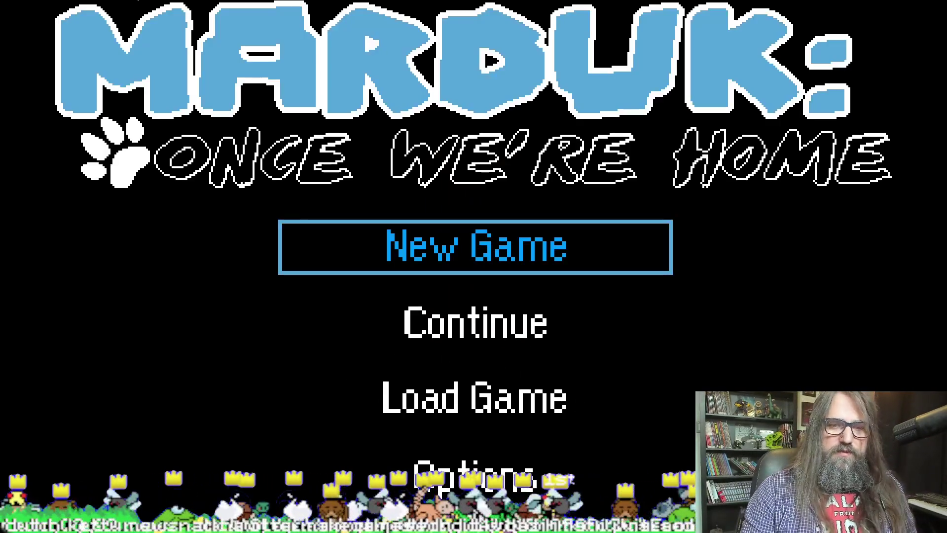
# Step: Start a new game, play into the level past the lit tree, and switch the game to windowed mode
pyautogui.press('Return')
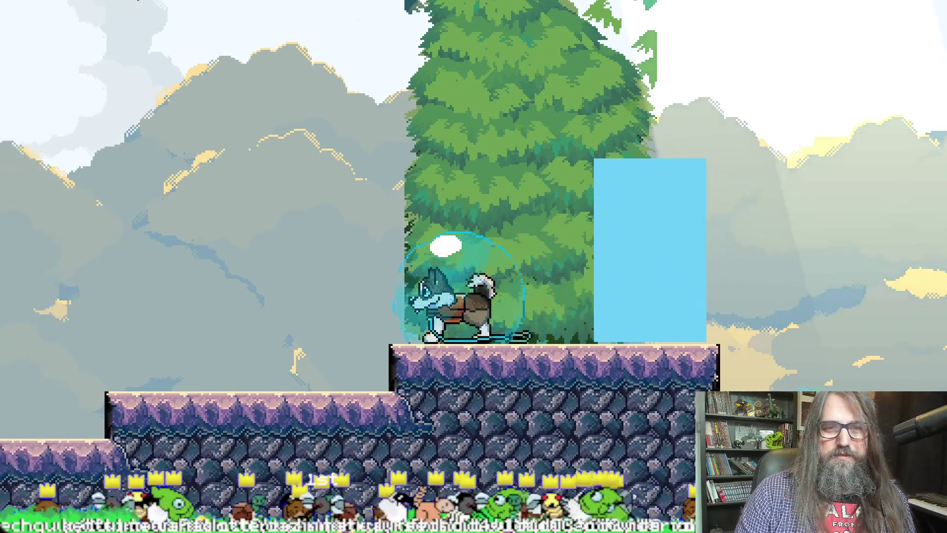
pyautogui.press('Escape')
pyautogui.press('Escape')
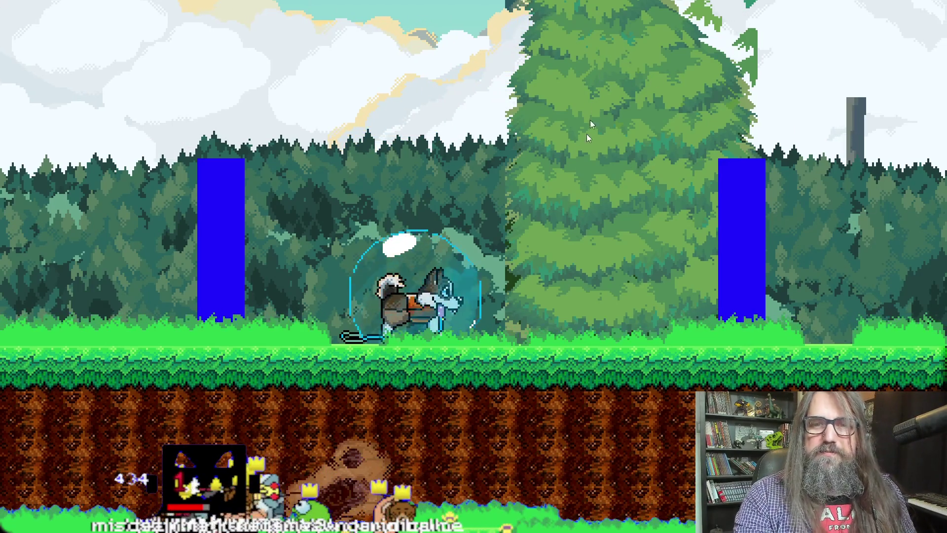
pyautogui.hotkey('alt', 'Return')
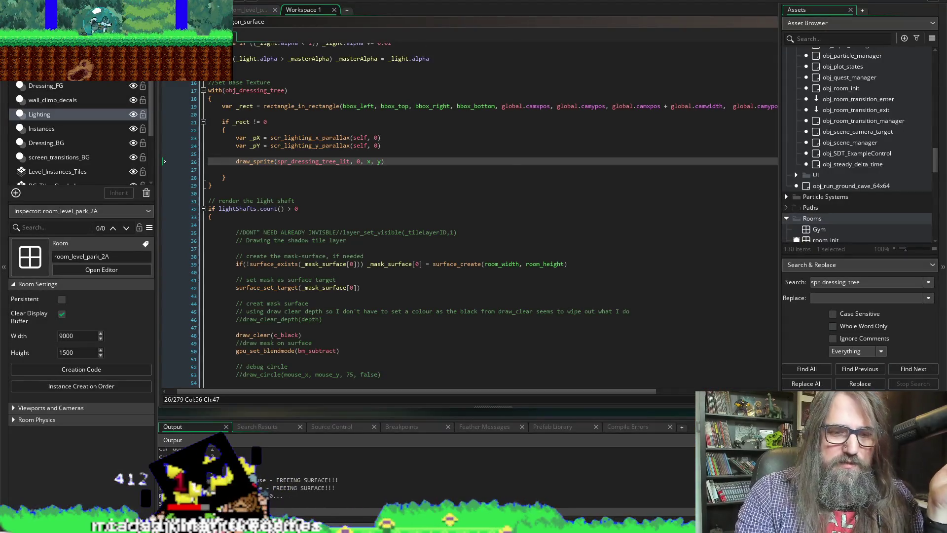
# Step: In Aseprite, show the base tree layer and hide the specular highlights layer, then return to GameMaker
pyautogui.moveTo(342, 527)
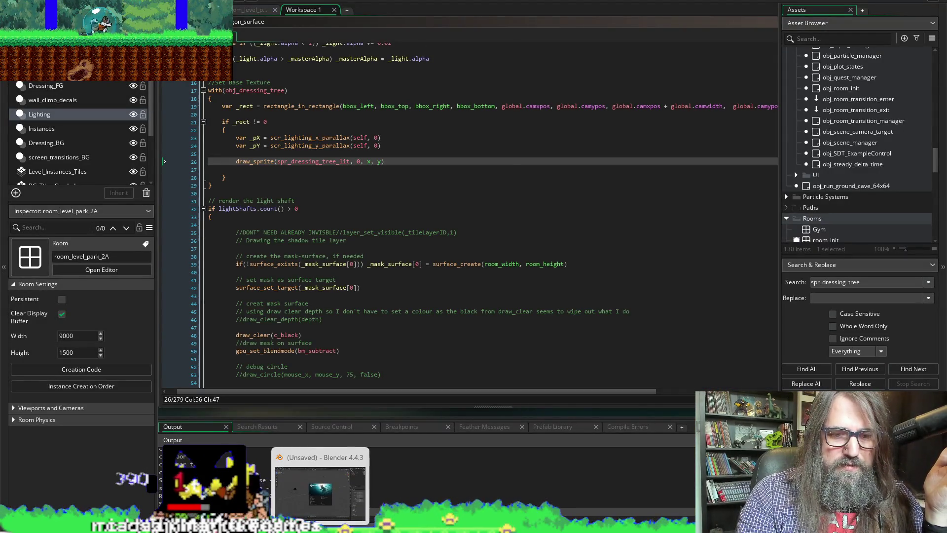
pyautogui.click(342, 489)
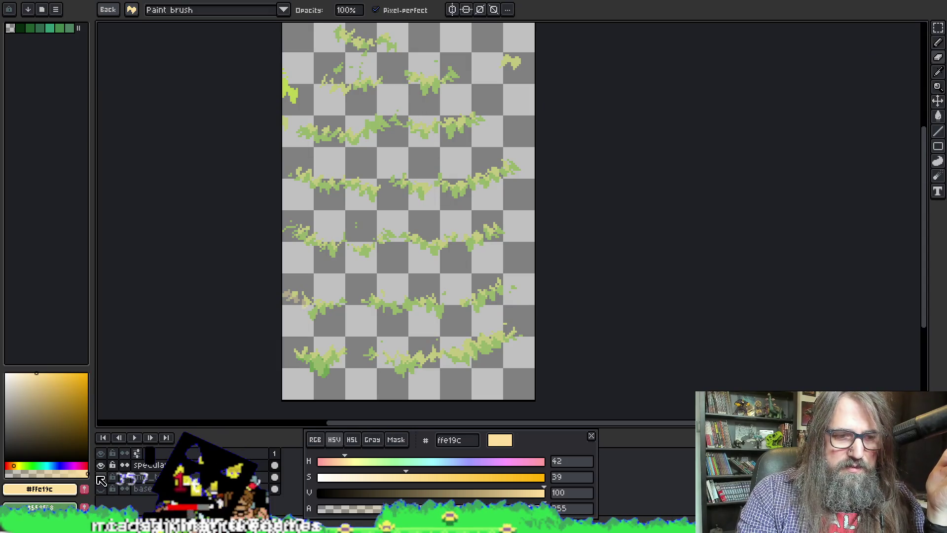
pyautogui.click(101, 489)
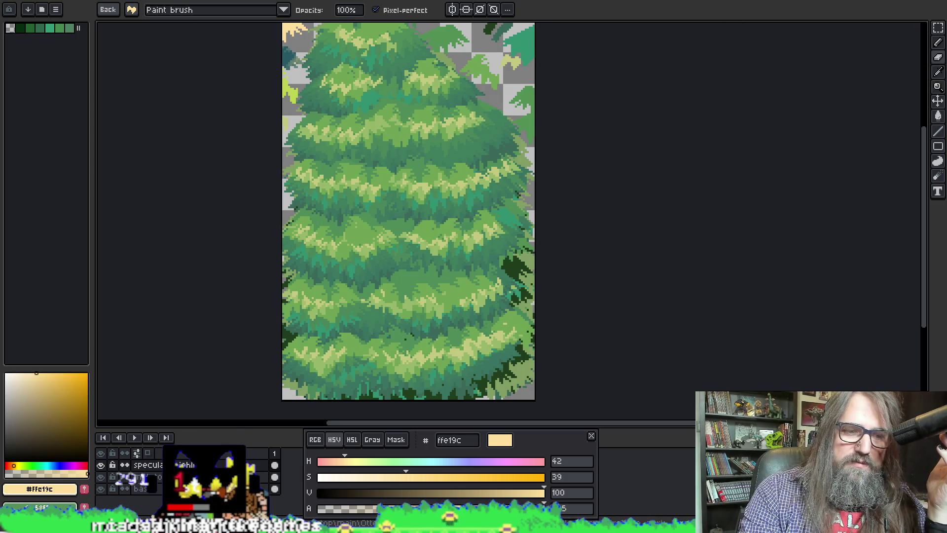
pyautogui.click(101, 465)
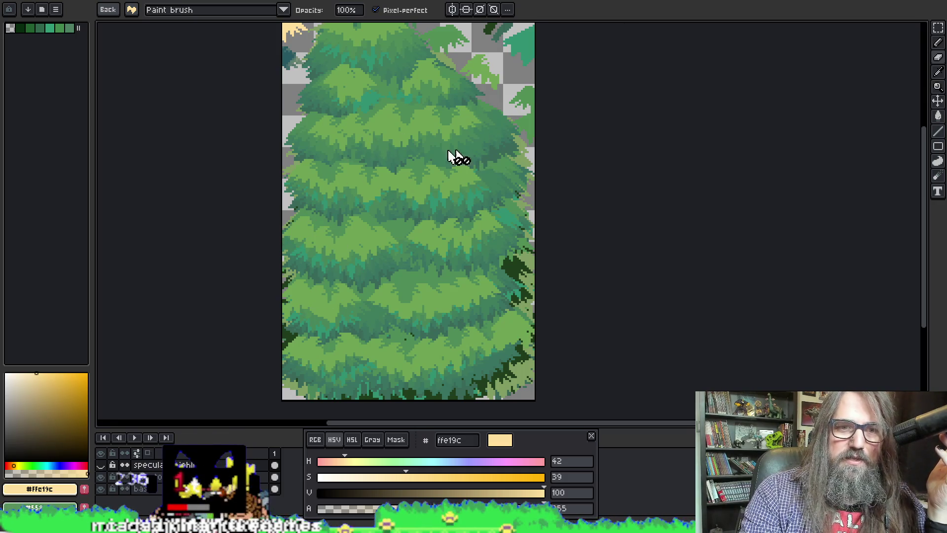
pyautogui.hotkey('alt', 'Tab')
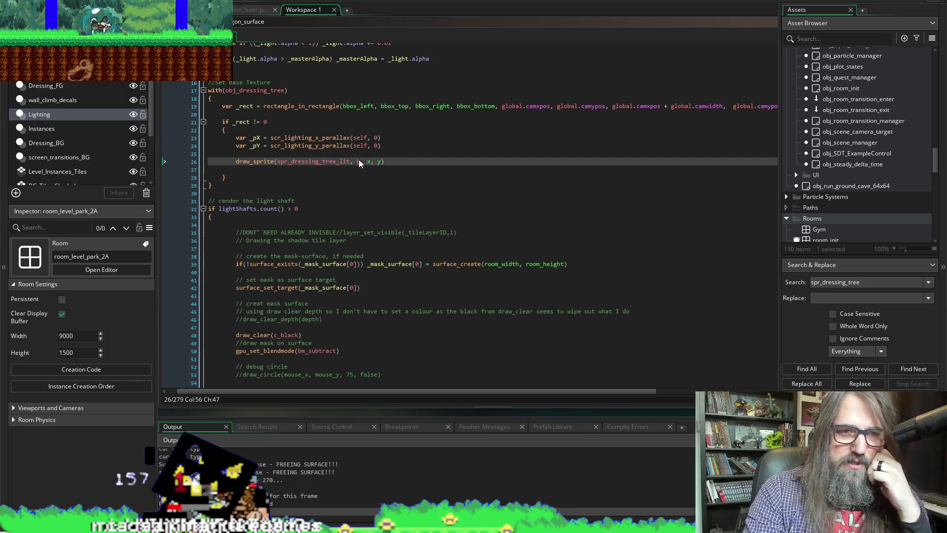
# Step: Close the small test-game window and scroll through the clip-surface script
pyautogui.scroll(2, 320, 164)
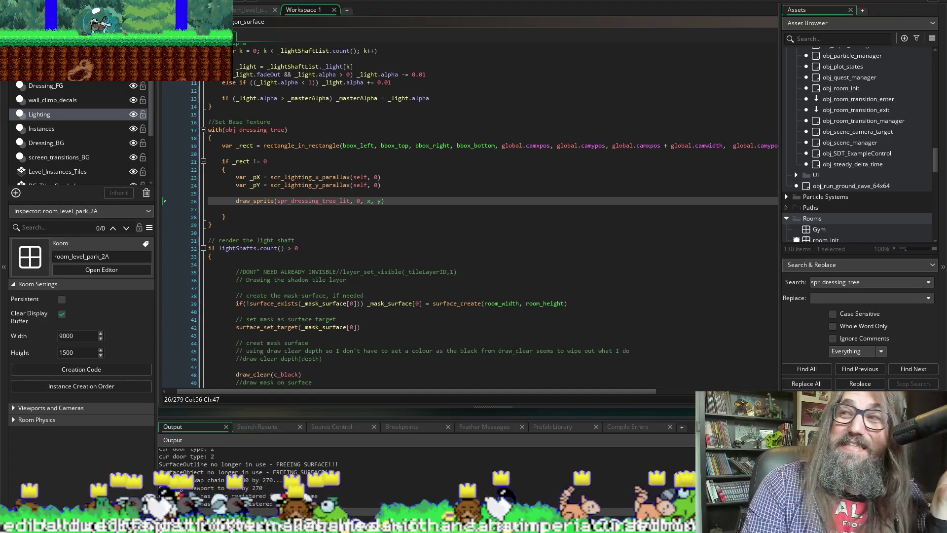
pyautogui.click(409, 24)
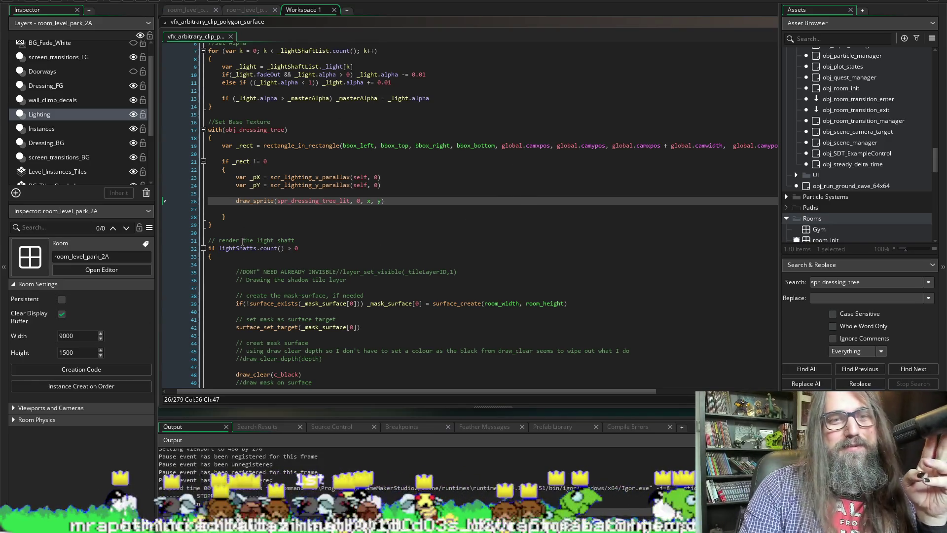
pyautogui.scroll(-20, 364, 237)
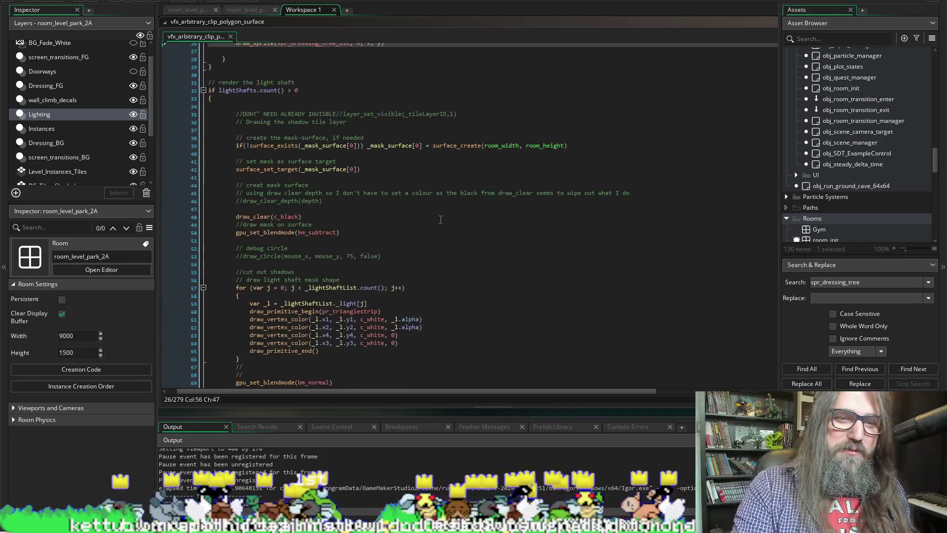
# Step: List all spr_dressing_tree matches, then review the line 99 highlight draw and line 26 base texture draw
pyautogui.click(811, 370)
pyautogui.doubleClick(318, 469)
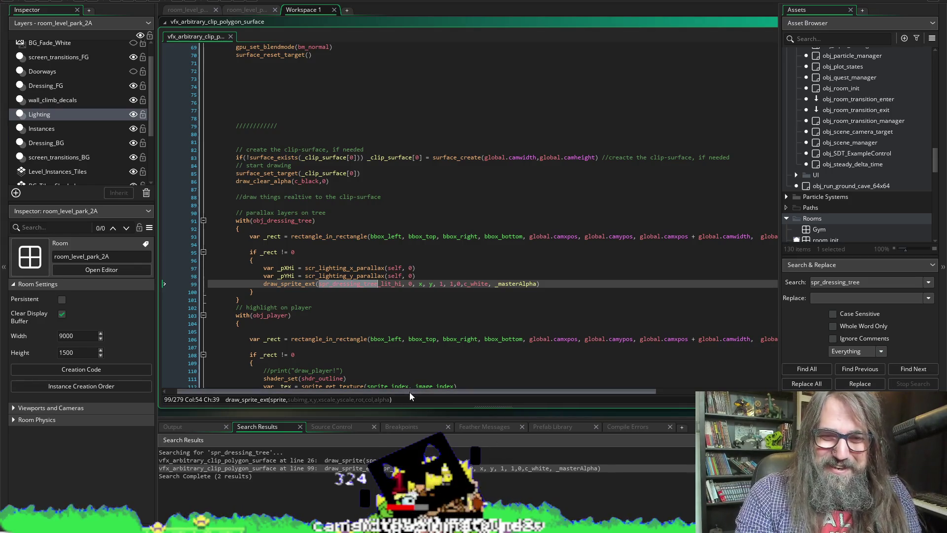
pyautogui.moveTo(410, 391)
pyautogui.mouseDown()
pyautogui.moveTo(681, 392)
pyautogui.moveTo(292, 262)
pyautogui.mouseUp()
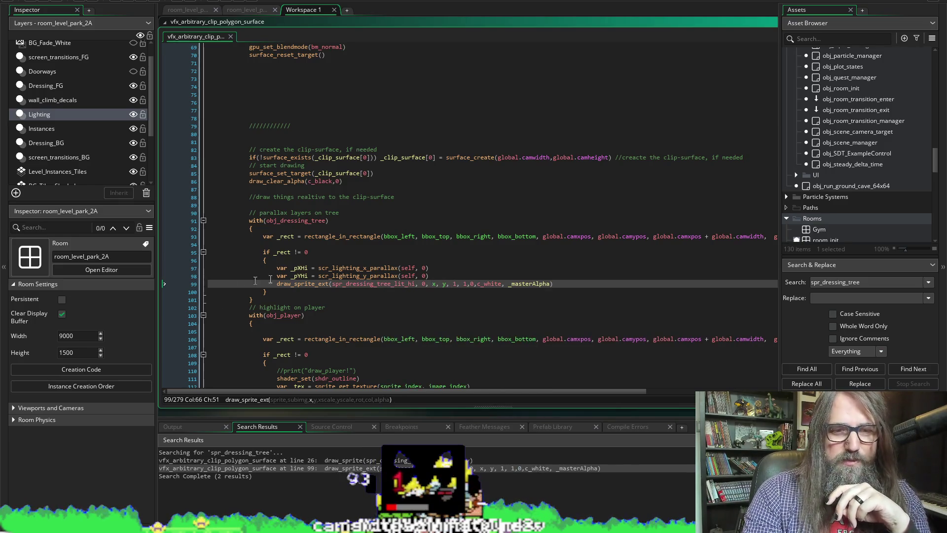
pyautogui.scroll(20, 291, 261)
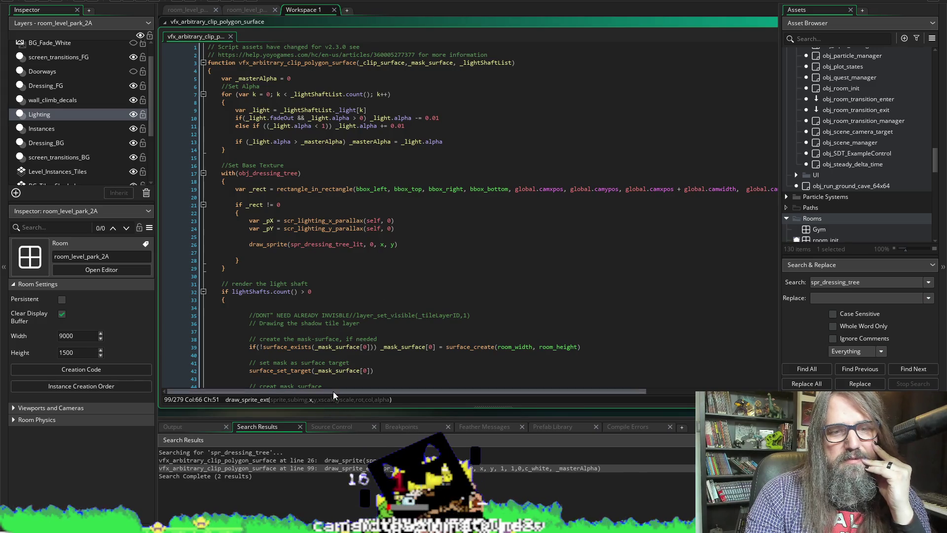
pyautogui.moveTo(333, 392)
pyautogui.mouseDown()
pyautogui.moveTo(509, 393)
pyautogui.moveTo(496, 398)
pyautogui.moveTo(212, 282)
pyautogui.mouseUp()
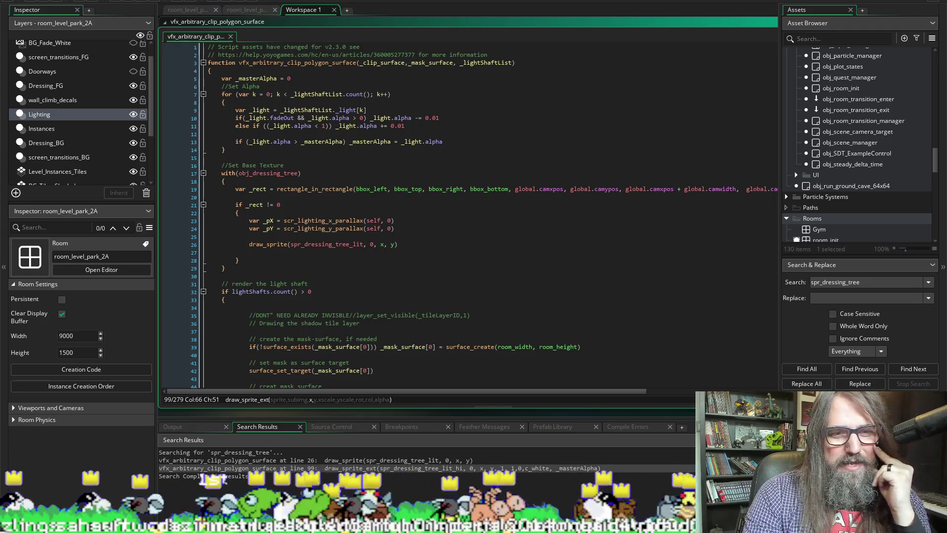
pyautogui.moveTo(248, 245); pyautogui.dragTo(358, 237)
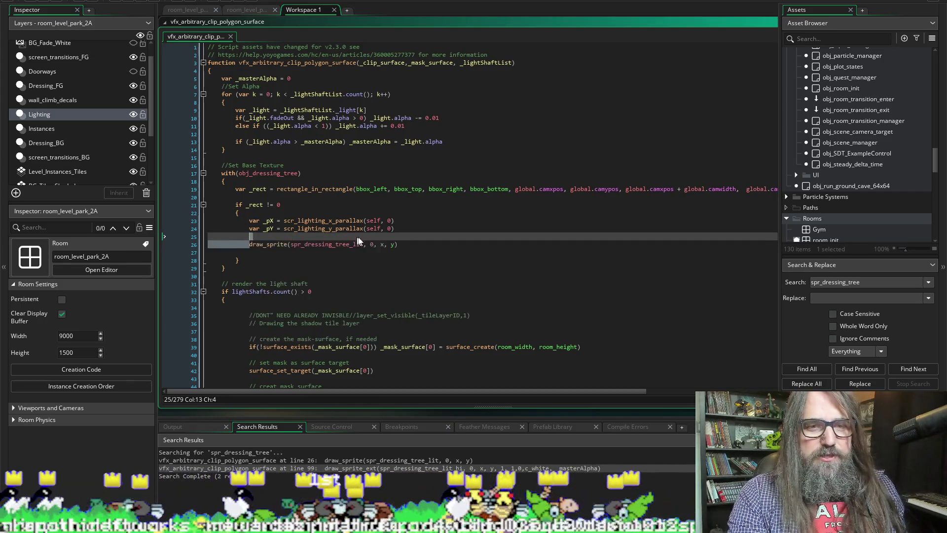
# Step: Fold the whole function, then expand its body, the base texture block and the light shaft block
pyautogui.scroll(-10, 428, 265)
pyautogui.scroll(5, 395, 197)
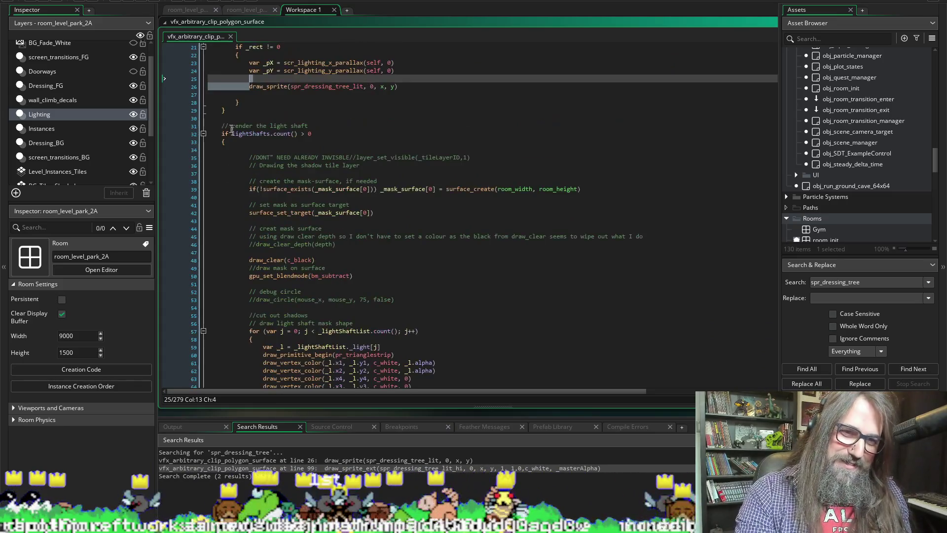
pyautogui.click(349, 123)
pyautogui.hotkey('ctrl', '-')
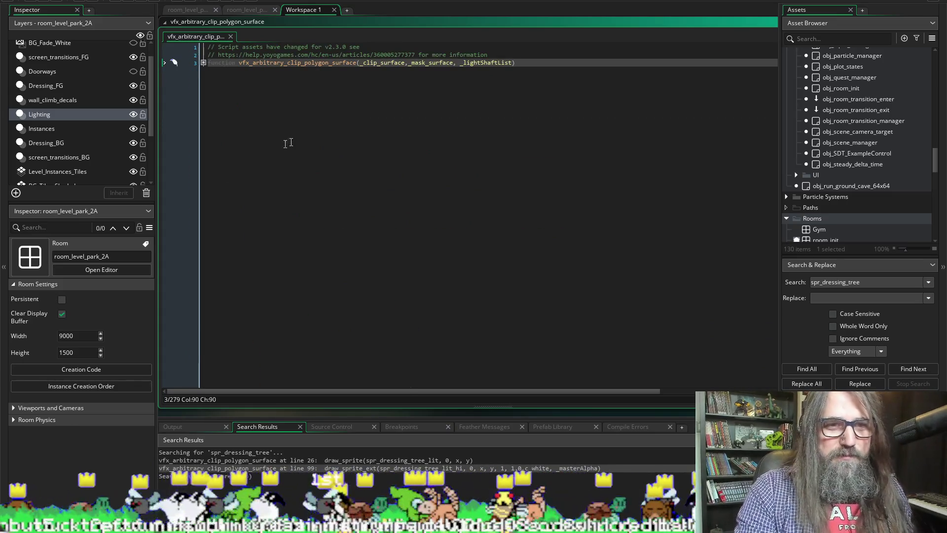
pyautogui.click(202, 64)
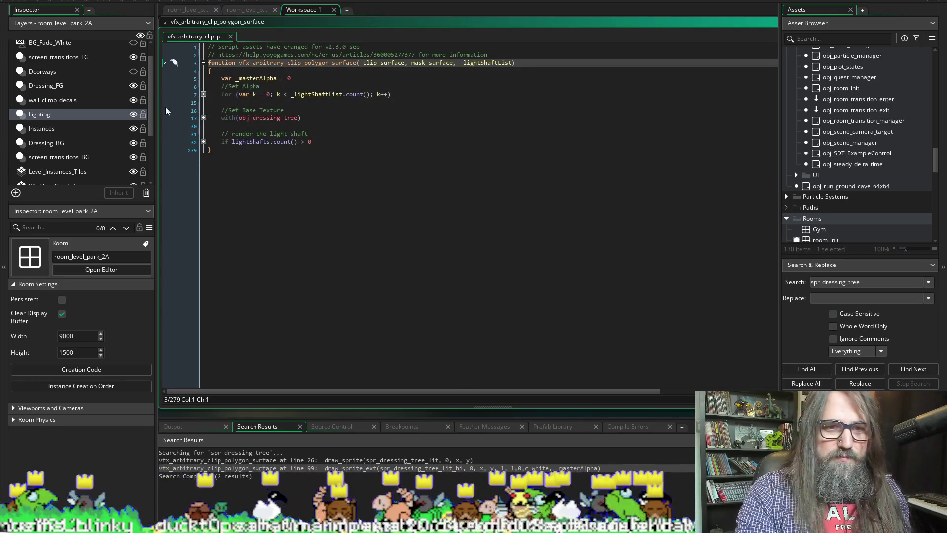
pyautogui.click(203, 118)
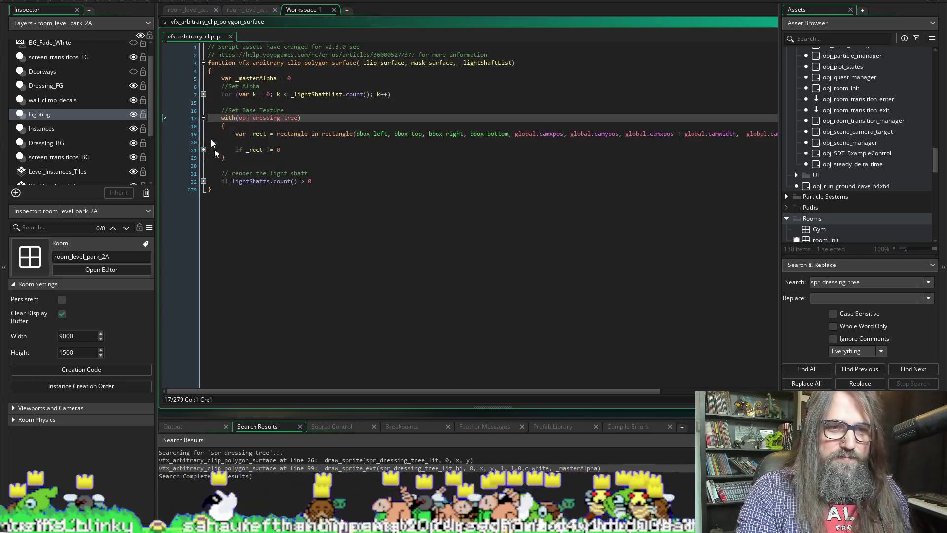
pyautogui.click(203, 182)
# Step: Expand the line 91 obj_dressing_tree block and its if _rect != 0 block
pyautogui.scroll(-11, 274, 327)
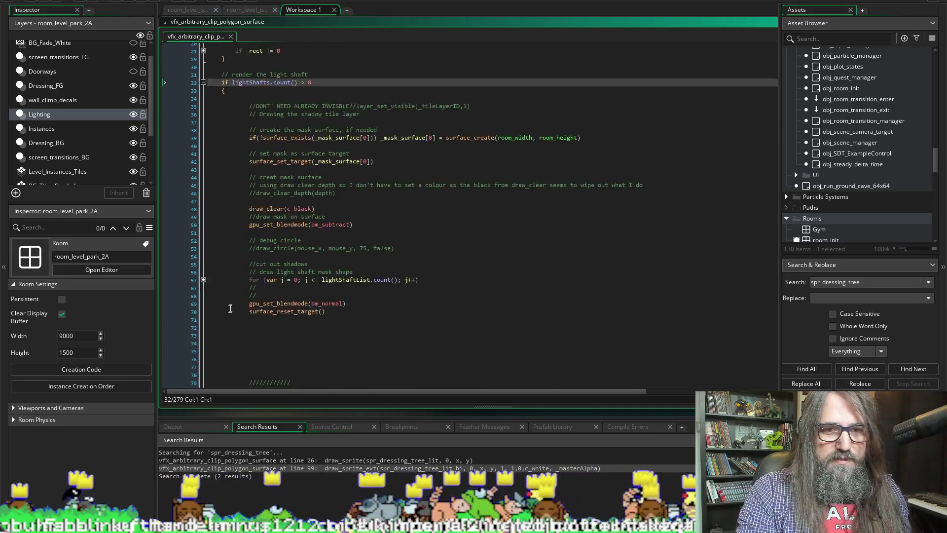
pyautogui.scroll(-6, 275, 327)
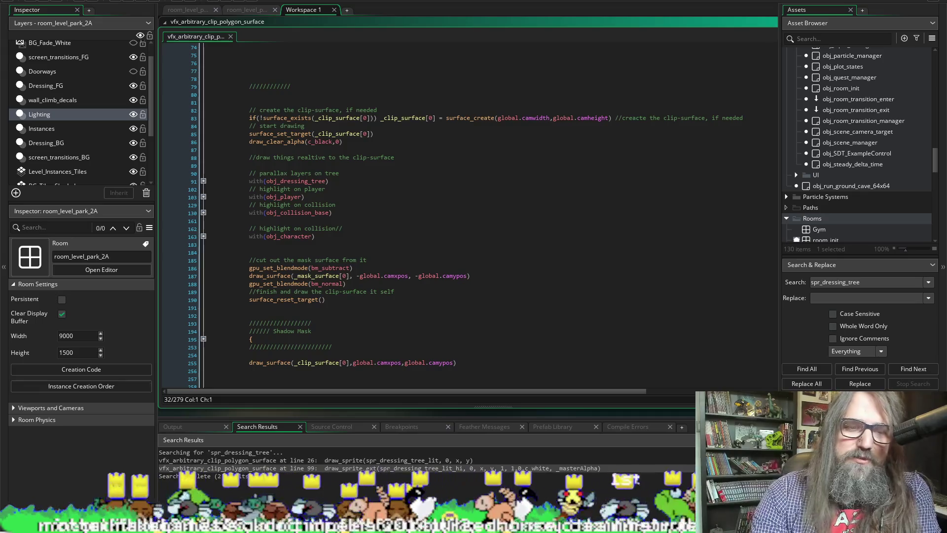
pyautogui.scroll(10, 422, 377)
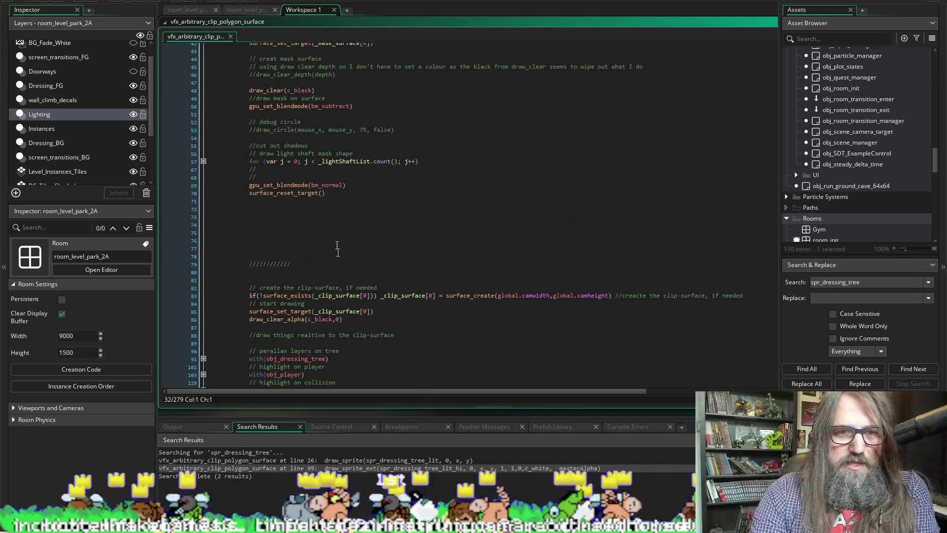
pyautogui.scroll(-9, 316, 215)
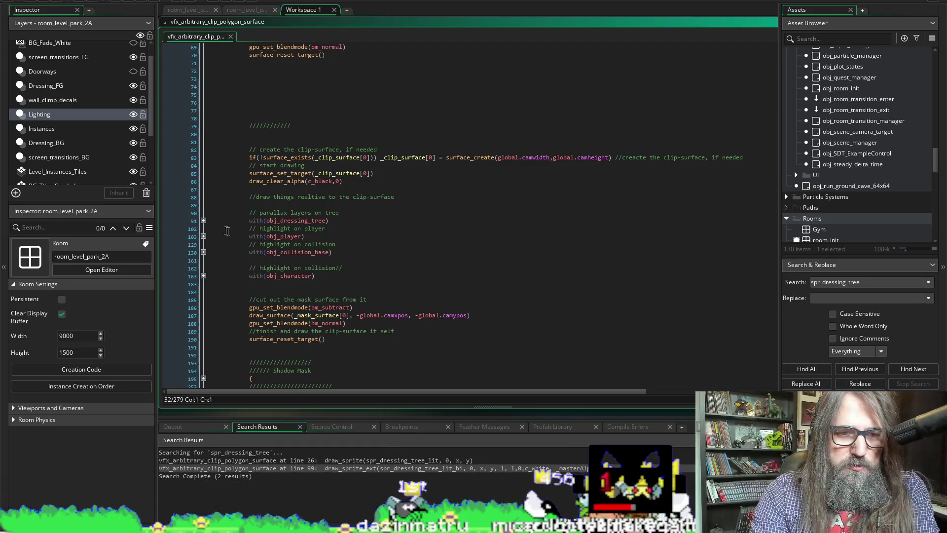
pyautogui.click(203, 220)
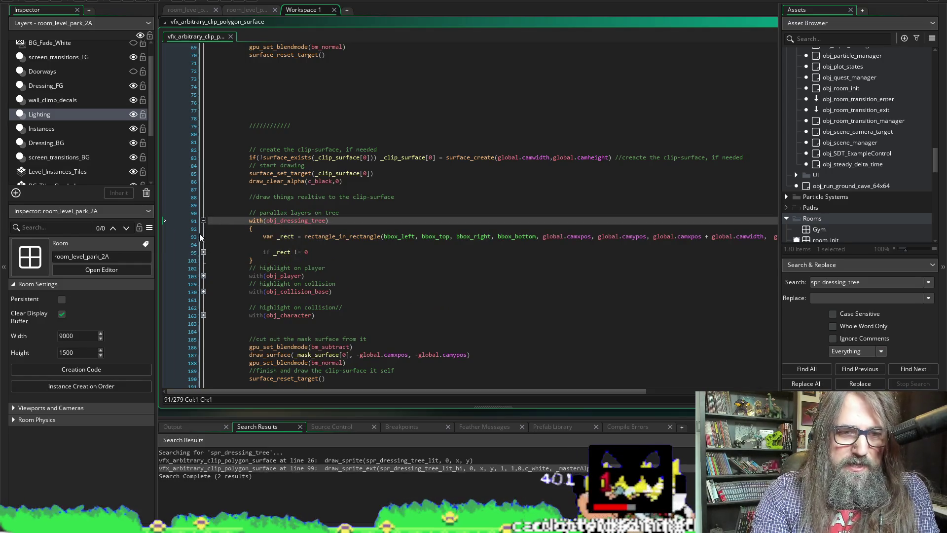
pyautogui.click(203, 252)
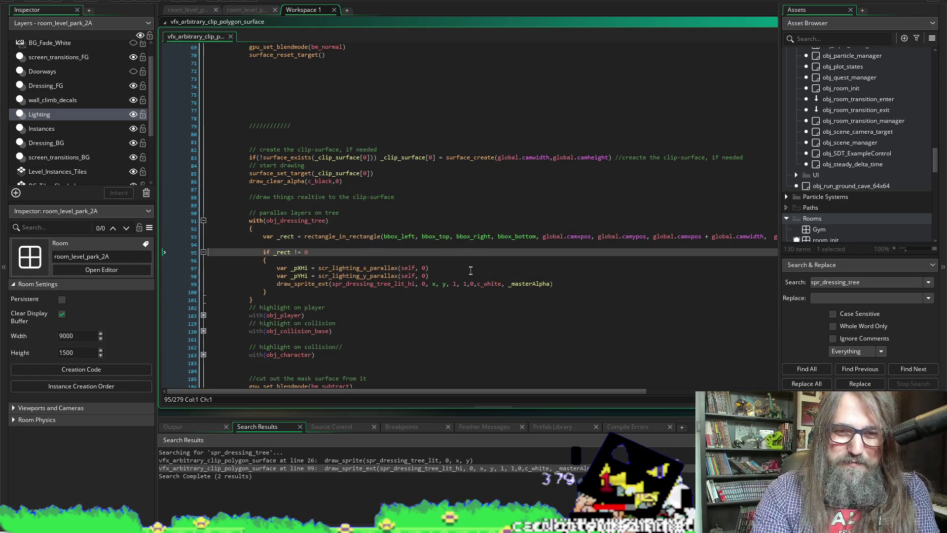
# Step: Open the dressing tree sprite editors from spr_dressing_tree_lit_hi and compare the unlit, lit and lit_hi versions
pyautogui.middleClick(403, 288)
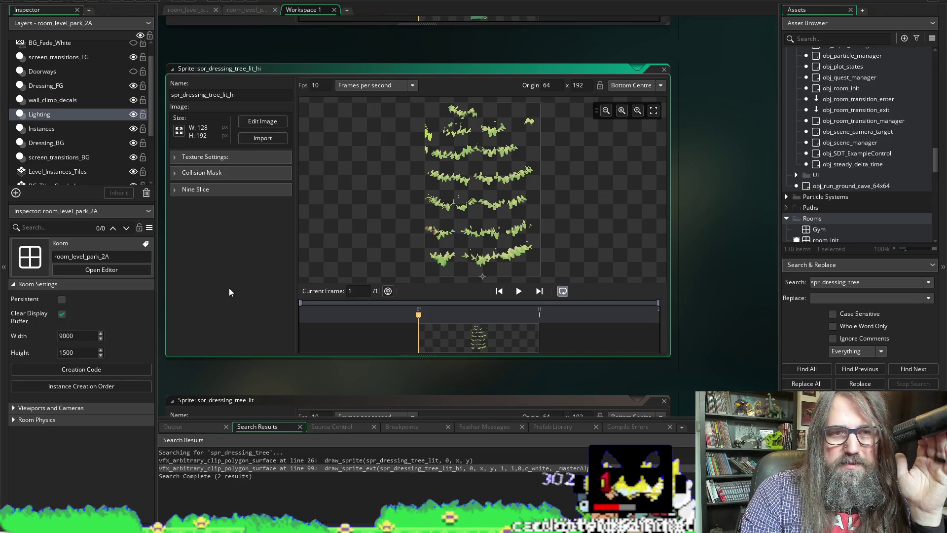
pyautogui.scroll(4, 229, 288)
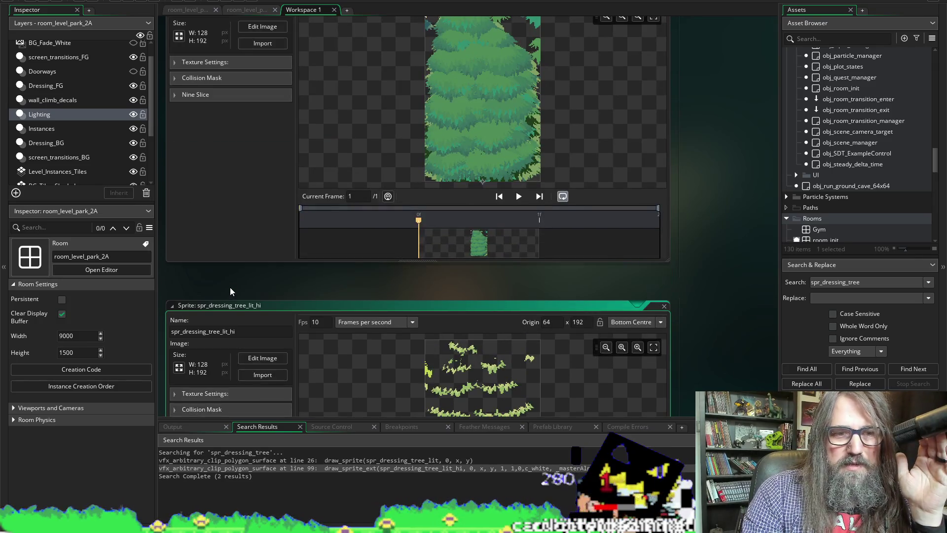
pyautogui.scroll(7, 230, 287)
pyautogui.scroll(-5, 230, 288)
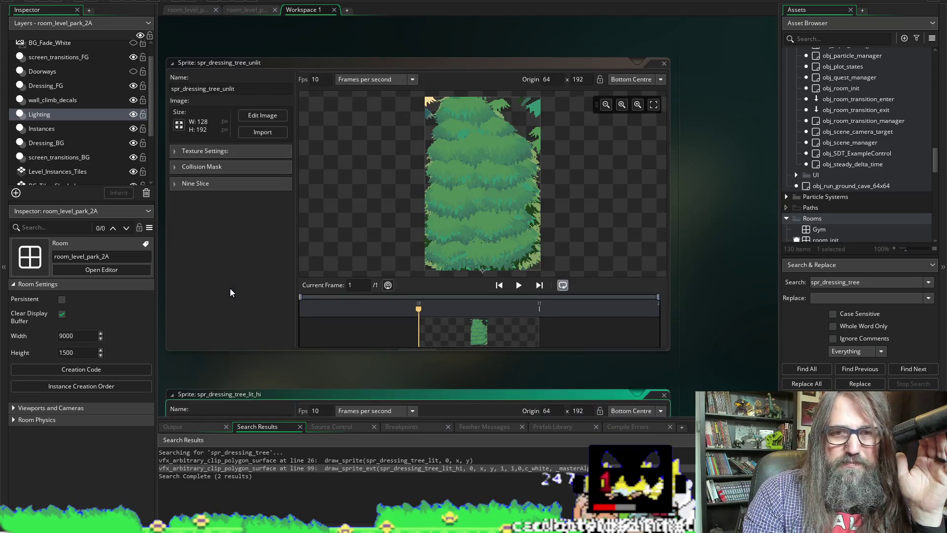
pyautogui.scroll(-10, 230, 289)
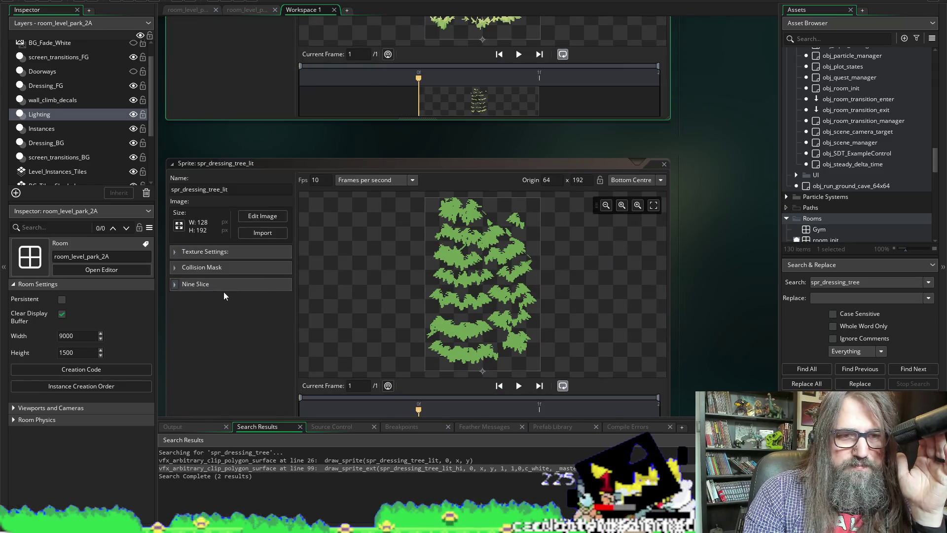
pyautogui.scroll(6, 227, 288)
pyautogui.scroll(3, 233, 321)
pyautogui.scroll(-3, 244, 247)
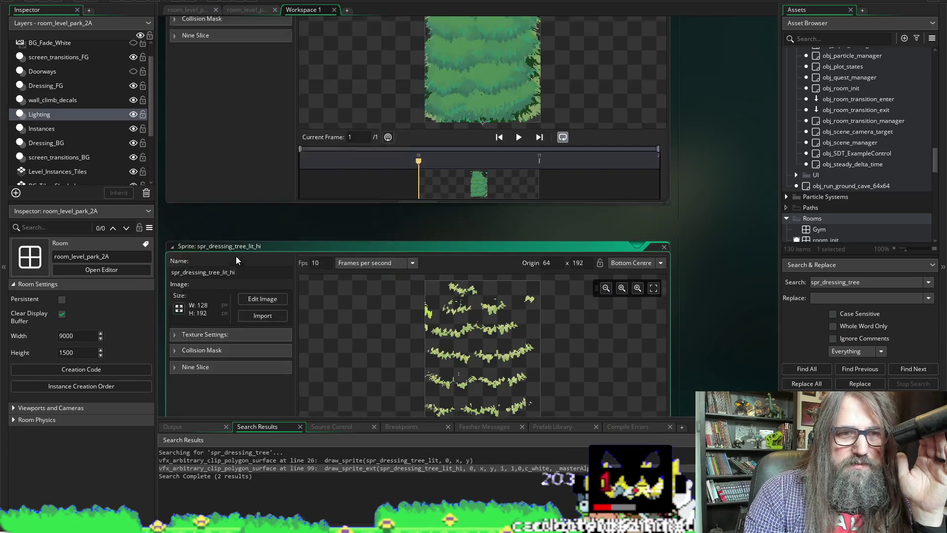
pyautogui.scroll(-12, 237, 257)
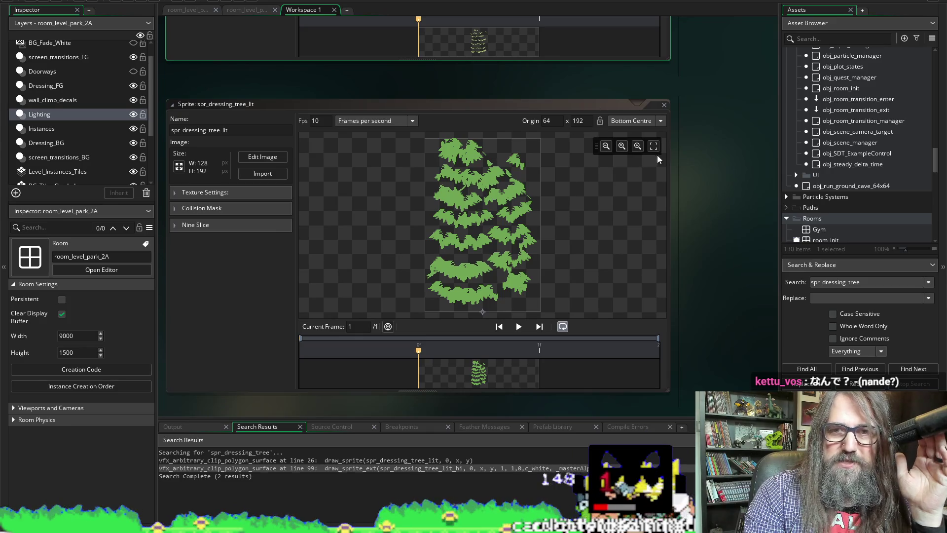
pyautogui.scroll(8, 705, 148)
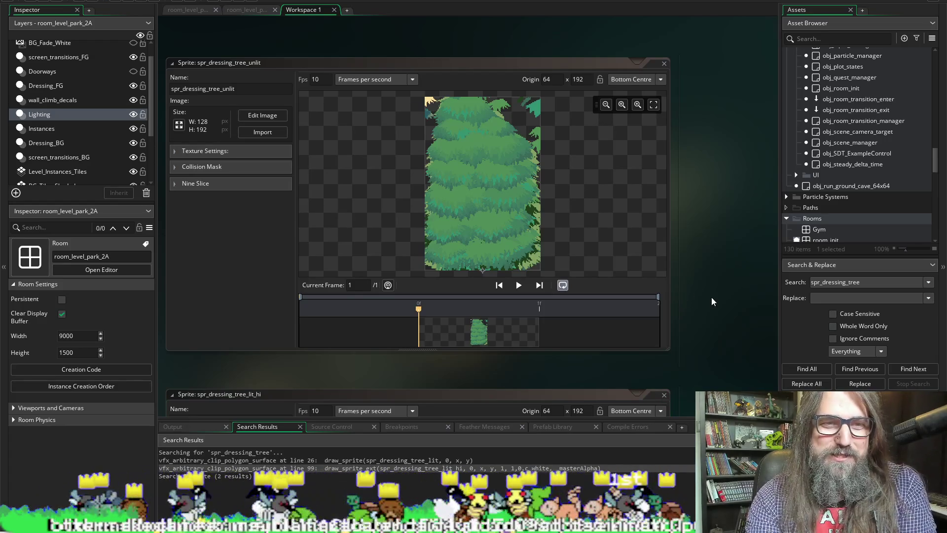
# Step: Recentre the 128×192 spr_dressing_tree_lit editor, then pan back to the clip-polygon code
pyautogui.scroll(-5, 711, 297)
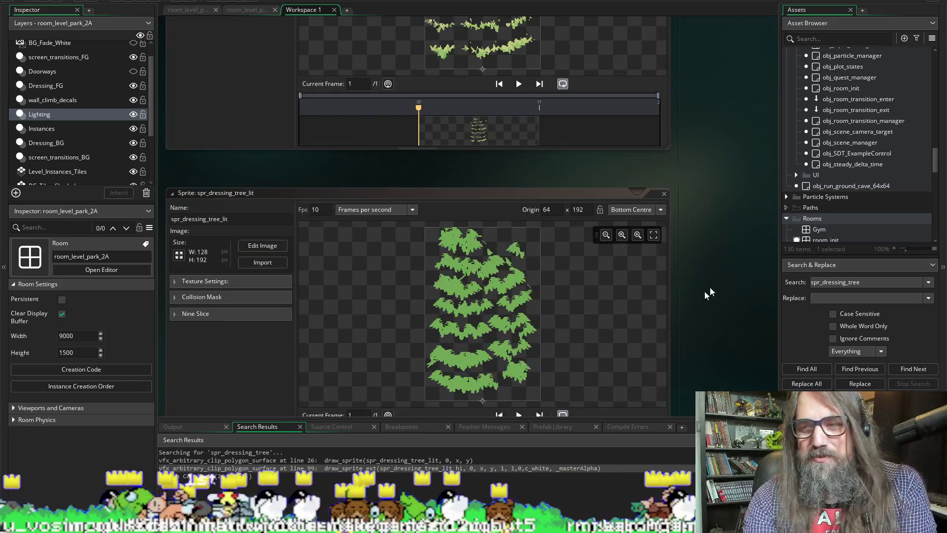
pyautogui.scroll(-3, 690, 302)
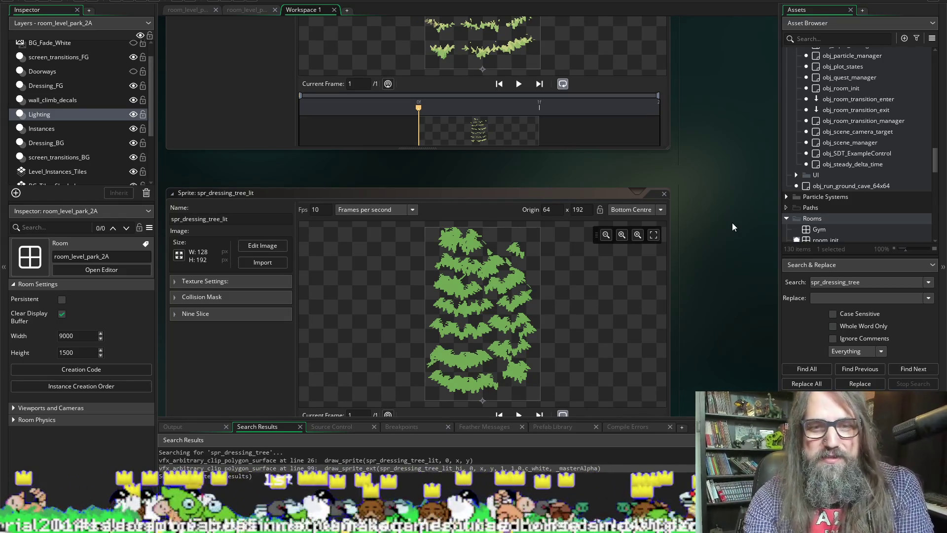
pyautogui.scroll(-1, 733, 223)
pyautogui.scroll(-1, 716, 211)
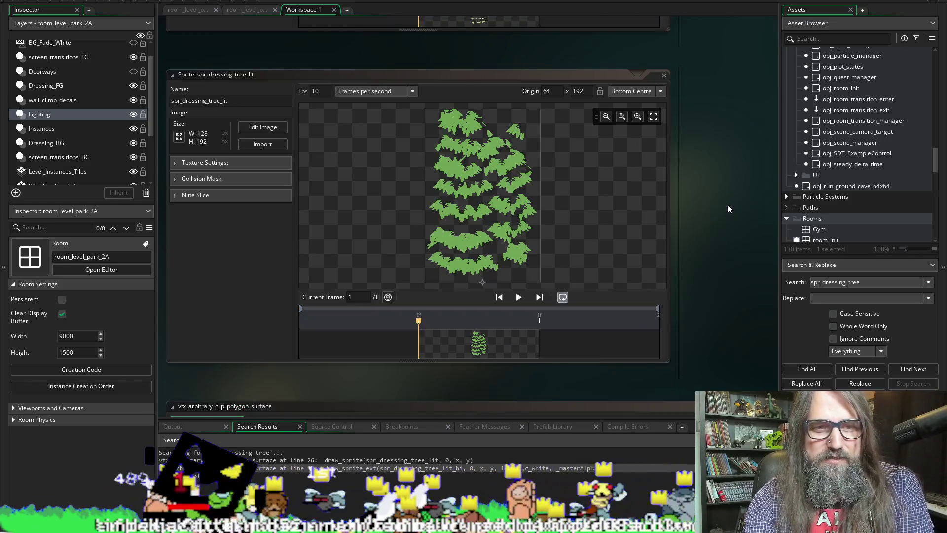
pyautogui.scroll(-2, 723, 227)
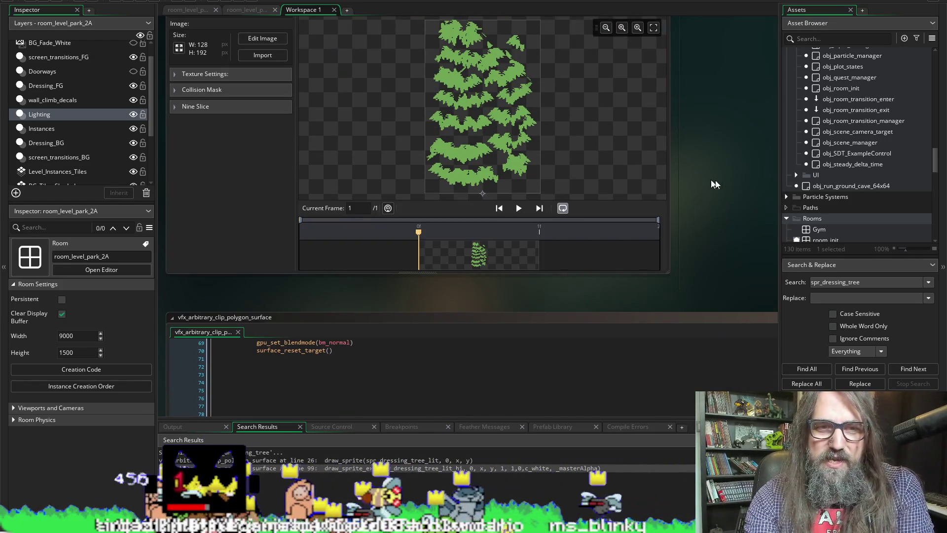
pyautogui.scroll(2, 745, 184)
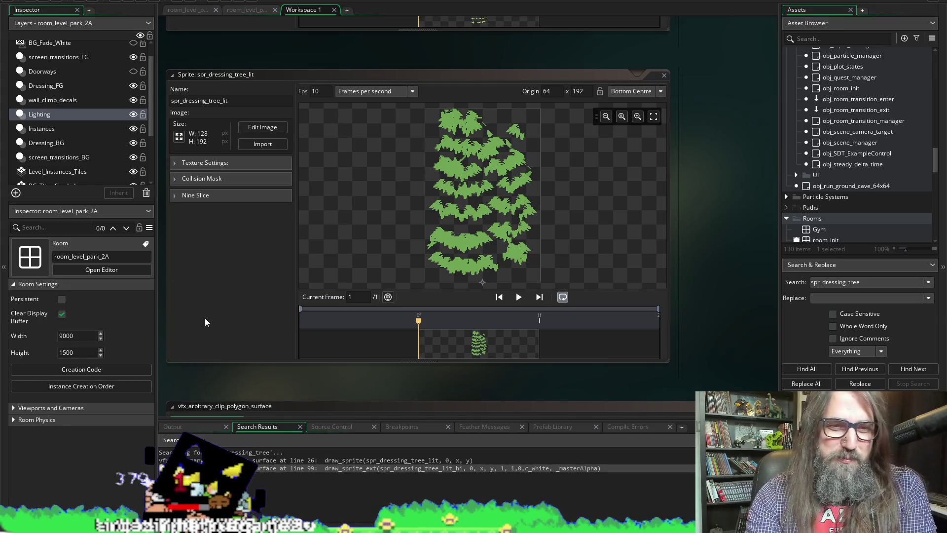
pyautogui.moveTo(271, 386); pyautogui.dragTo(304, 378)
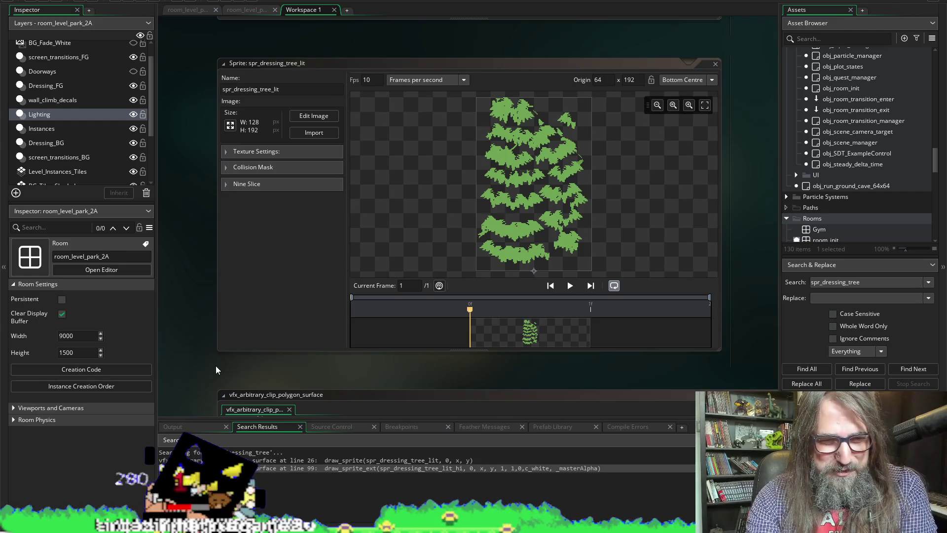
pyautogui.moveTo(216, 366)
pyautogui.mouseDown()
pyautogui.moveTo(233, 266)
pyautogui.moveTo(178, 426)
pyautogui.moveTo(213, 168)
pyautogui.moveTo(179, 124)
pyautogui.mouseUp()
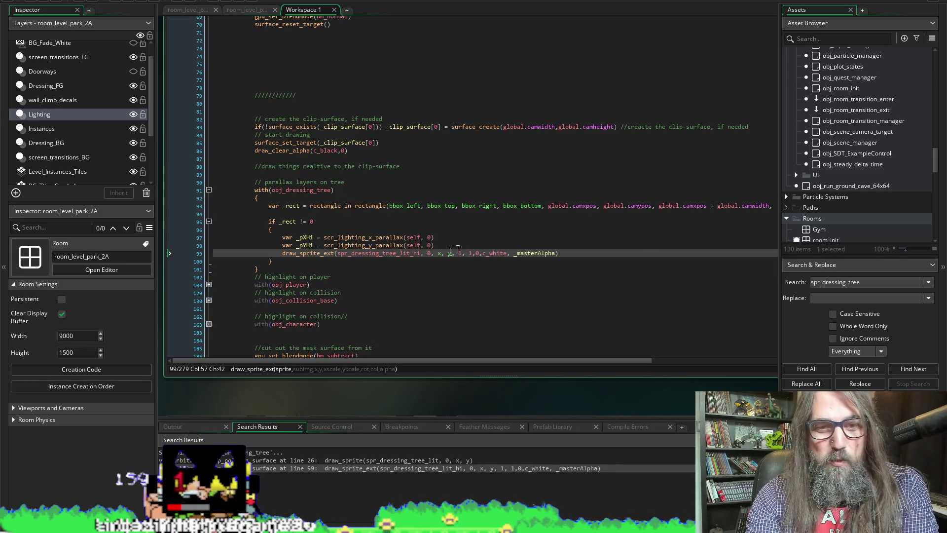
# Step: Comment out the _pXHi and _pYHi parallax lines 97-98
pyautogui.click(279, 238)
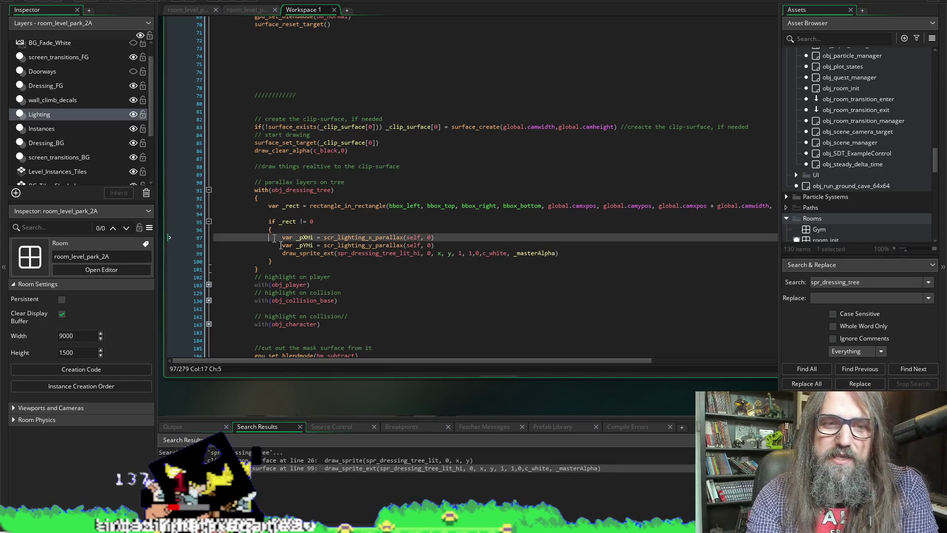
pyautogui.press('Right')
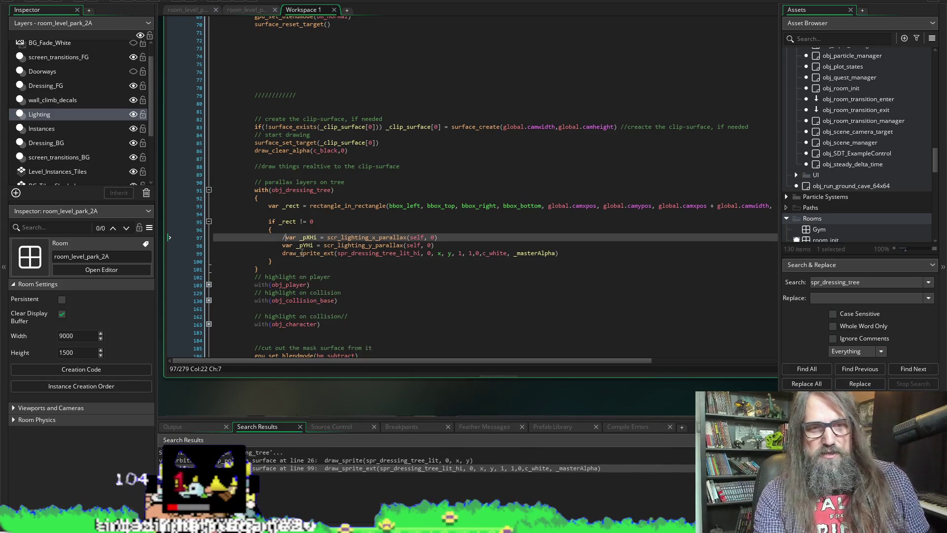
pyautogui.write('/')
pyautogui.press('Down')
pyautogui.press('Home')
pyautogui.write('//')
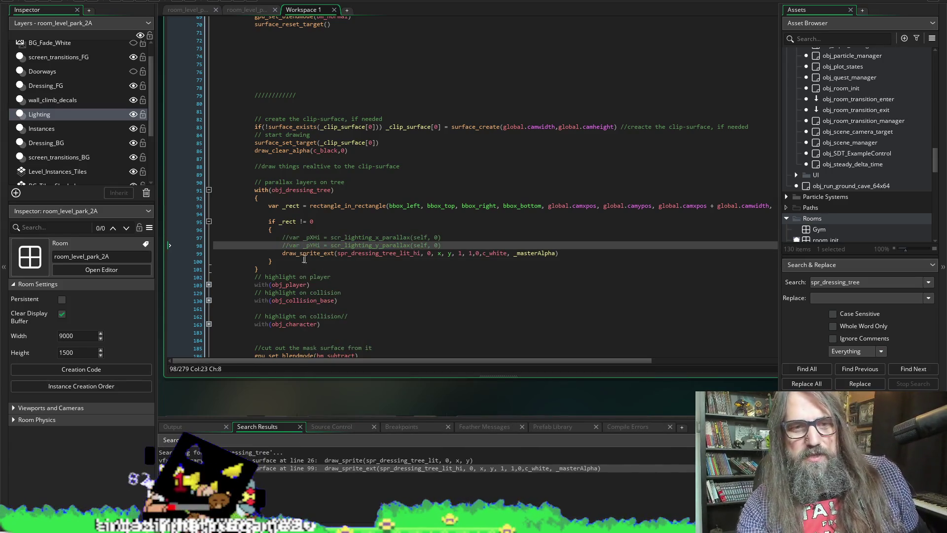
# Step: Comment out the _pX and _pY parallax lines 23-24, then build and run with F5
pyautogui.scroll(1, 313, 250)
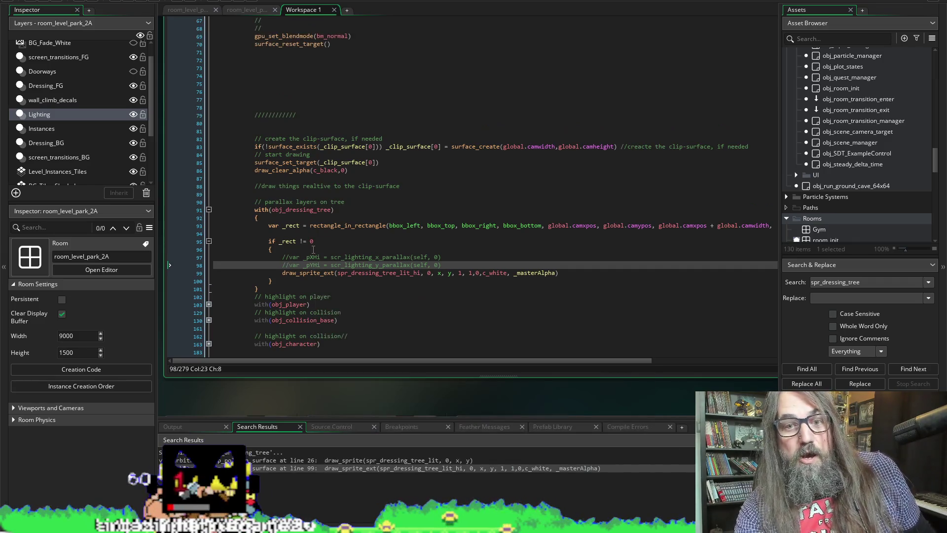
pyautogui.scroll(10, 314, 249)
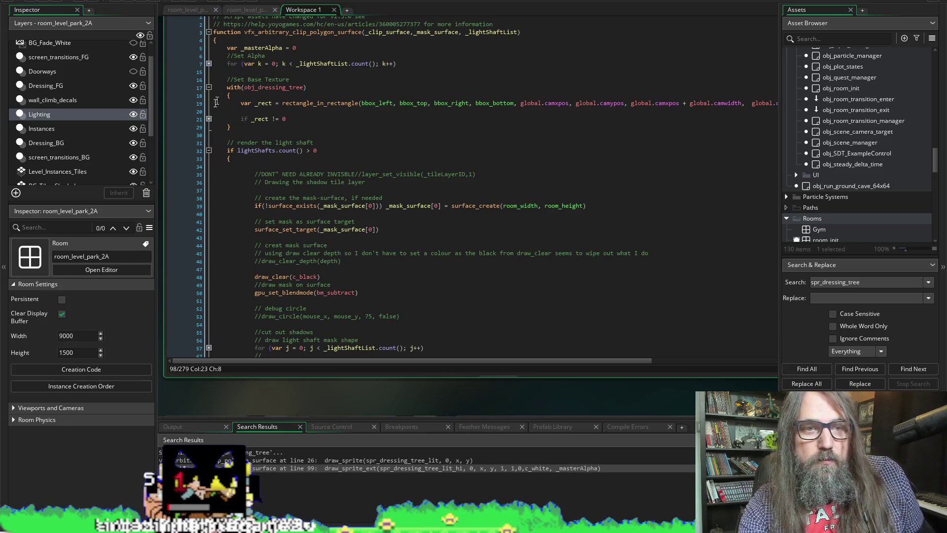
pyautogui.click(208, 120)
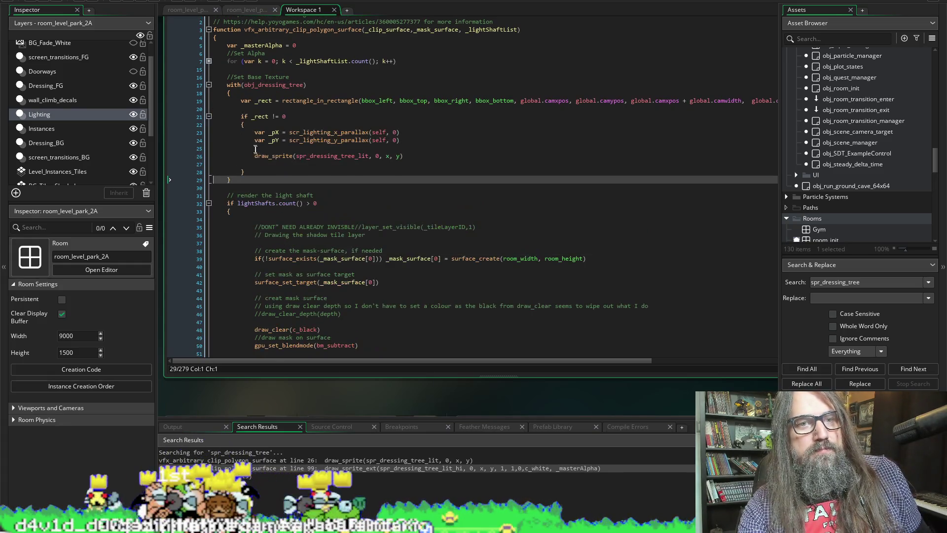
pyautogui.click(255, 135)
pyautogui.write('/')
pyautogui.press('Down')
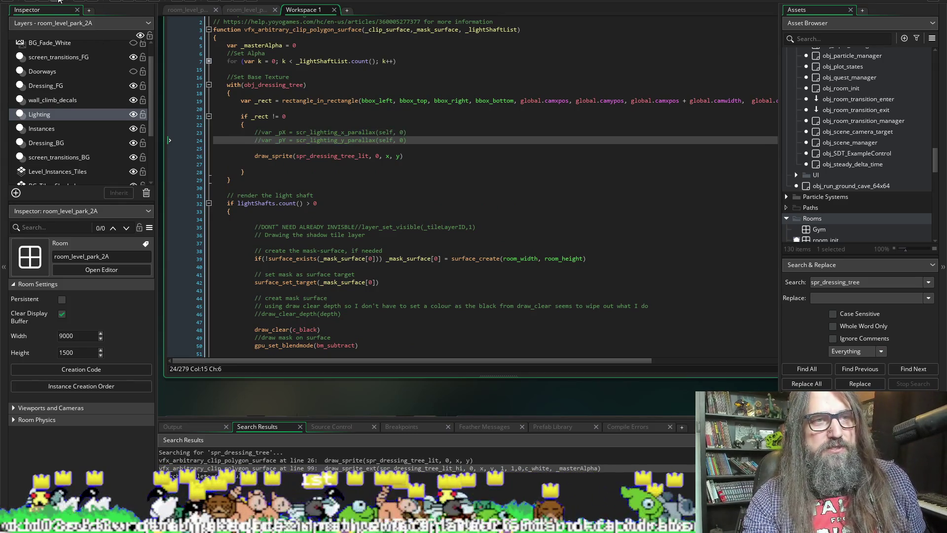
pyautogui.press('F5')
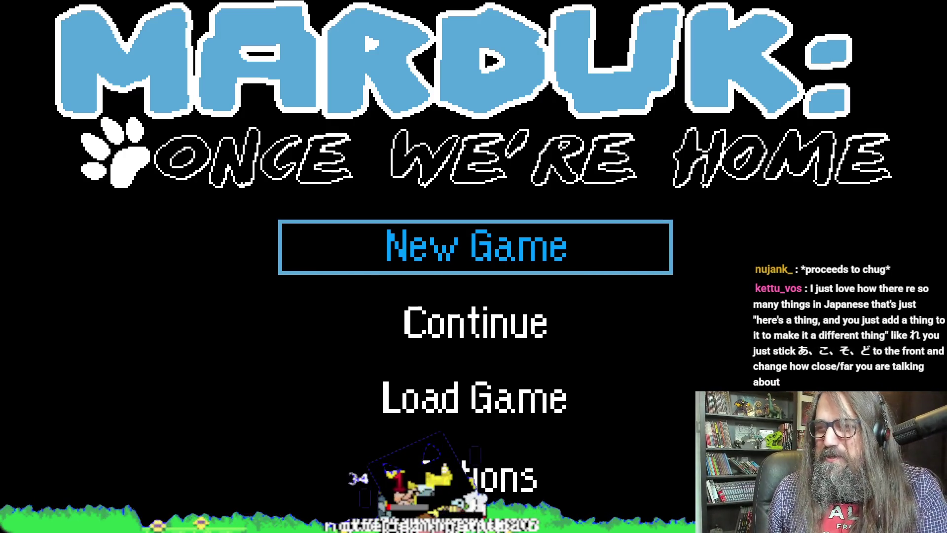
# Step: Continue the saved game and walk left, jumping in front of the tree
pyautogui.press('Down')
pyautogui.press('Return')
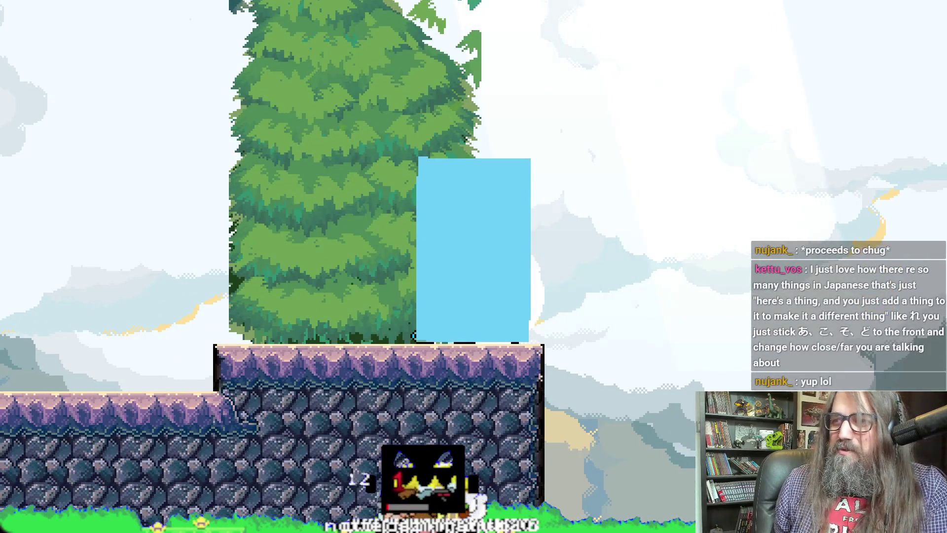
pyautogui.press('Left')
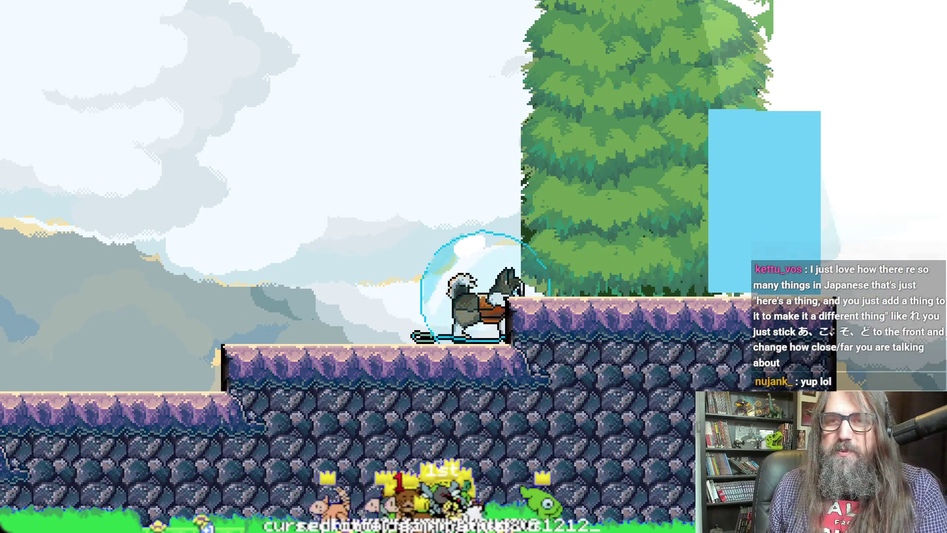
pyautogui.press('Up')
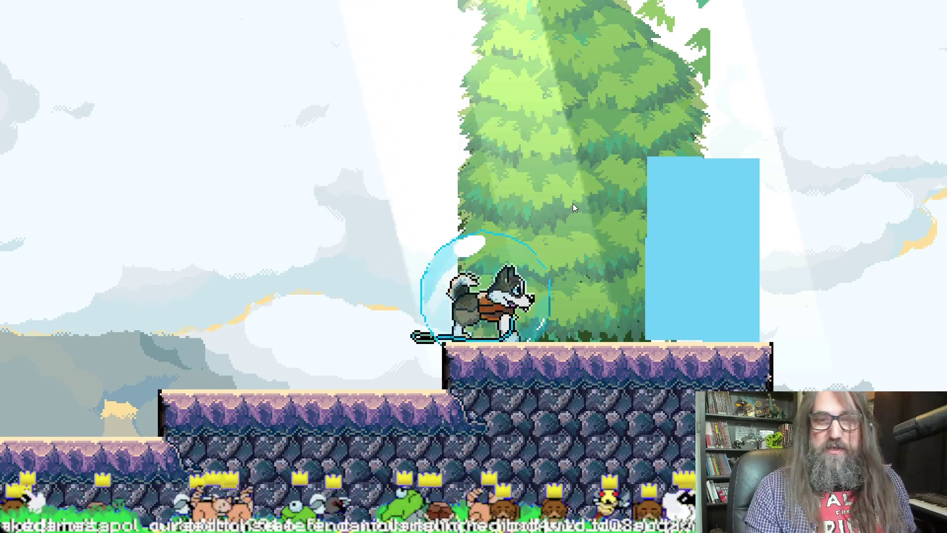
# Step: Travel to Level 1-1A through the pause world map, then bring up the screenshot tool
pyautogui.press('Escape')
pyautogui.press('e')
pyautogui.press('Right')
pyautogui.press('Return')
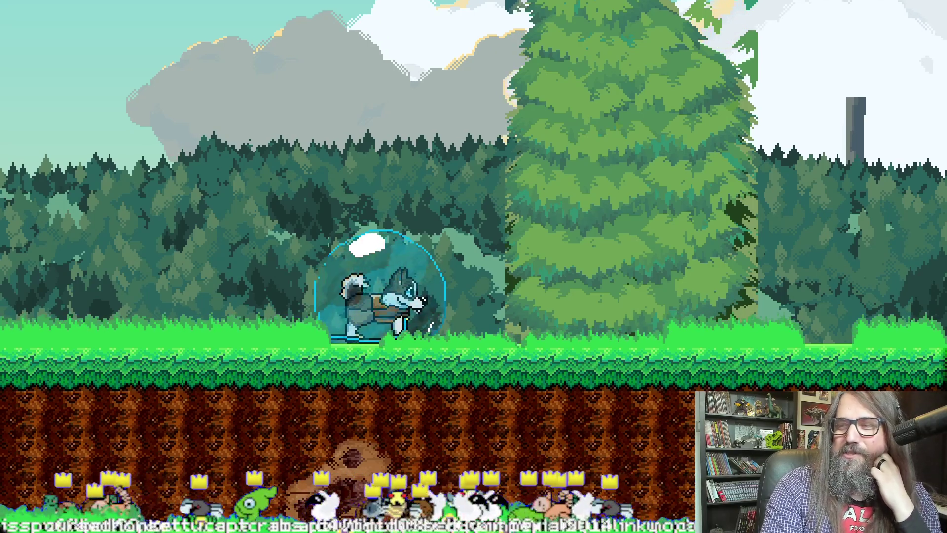
pyautogui.press('Print')
pyautogui.moveTo(339, 185); pyautogui.dragTo(266, 157)
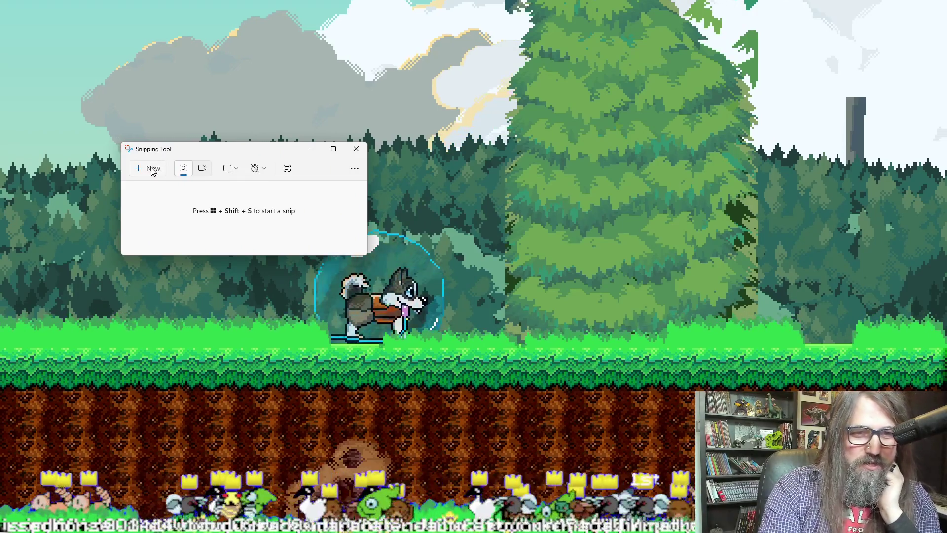
# Step: Snip the tall lit tree region from the game and drag the capture window aside
pyautogui.click(153, 168)
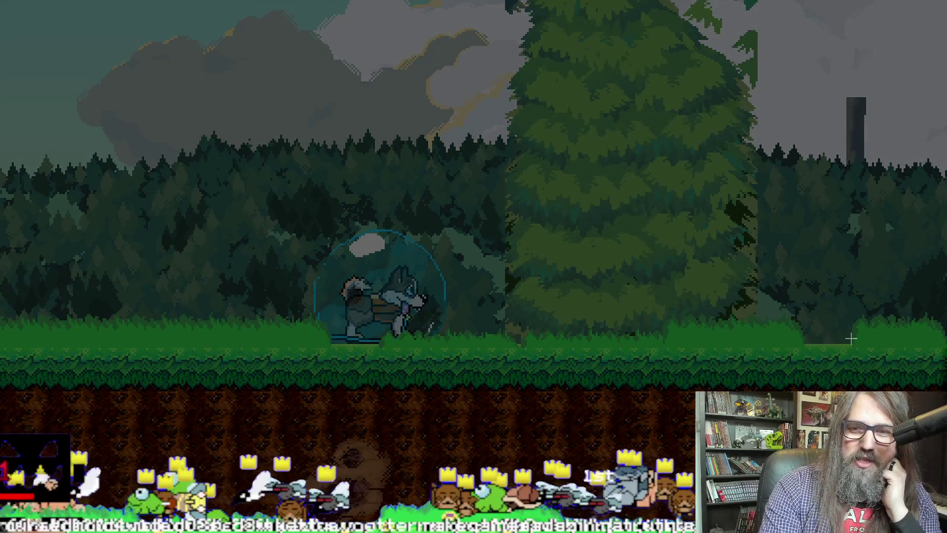
pyautogui.moveTo(790, 387)
pyautogui.mouseDown()
pyautogui.moveTo(607, 203)
pyautogui.moveTo(469, 0)
pyautogui.moveTo(487, 0)
pyautogui.mouseUp()
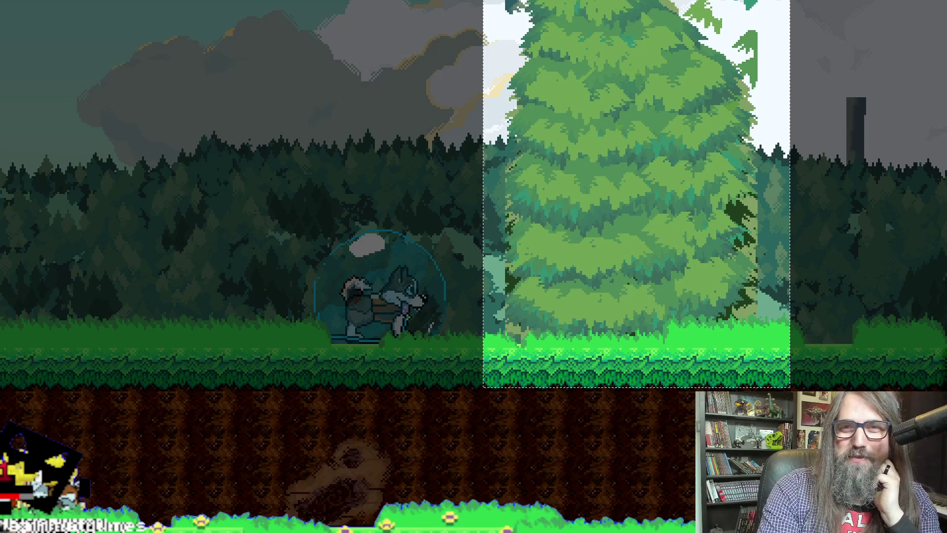
pyautogui.moveTo(789, 387); pyautogui.dragTo(790, 387)
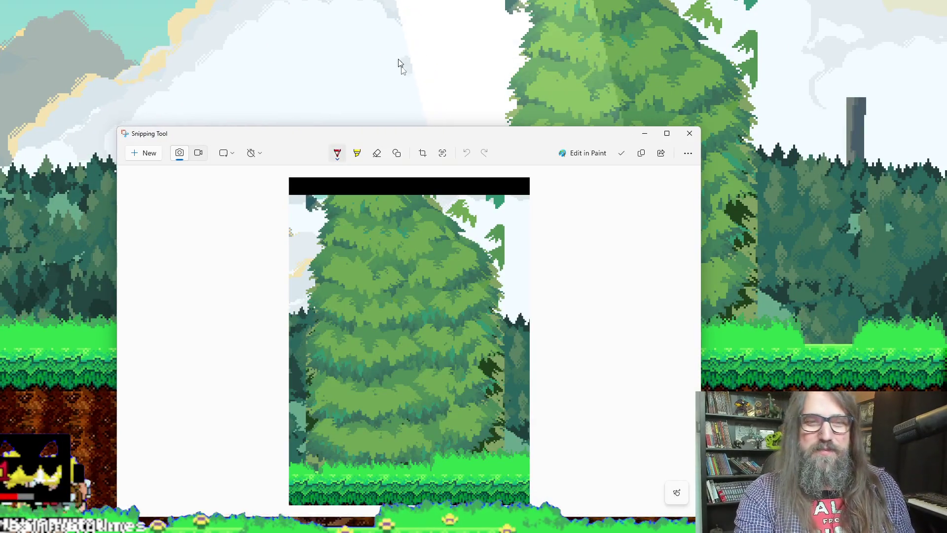
pyautogui.moveTo(408, 131)
pyautogui.mouseDown()
pyautogui.moveTo(873, 239)
pyautogui.moveTo(946, 247)
pyautogui.mouseUp()
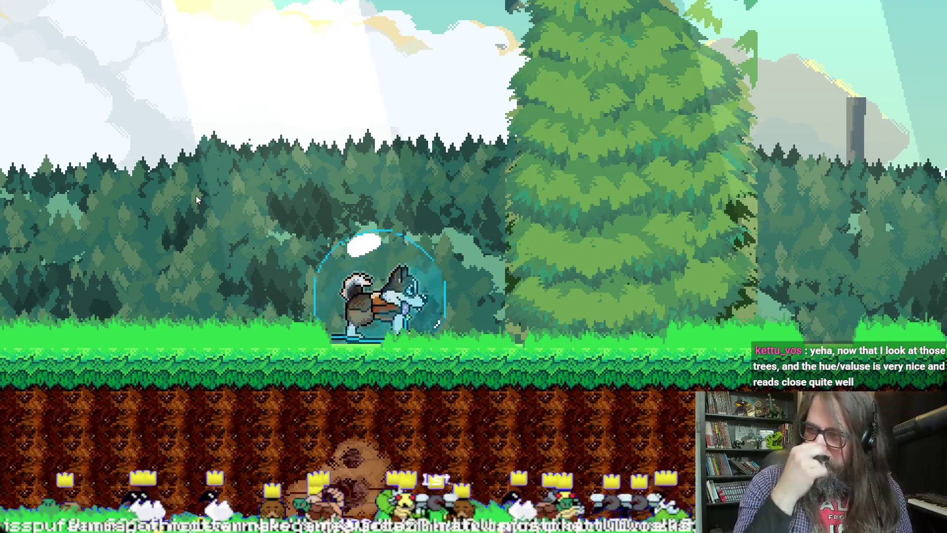
# Step: Use F11 to switch the running Marduk build out of fullscreen
pyautogui.press('F11')
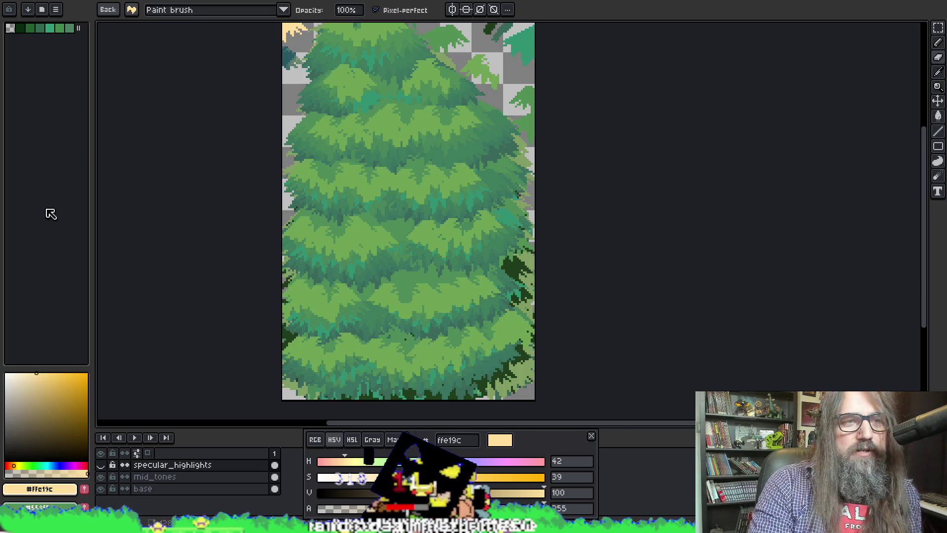
# Step: Create a new 621×845 sprite and paste the in-game tree screenshot into it
pyautogui.hotkey('alt', 'f')
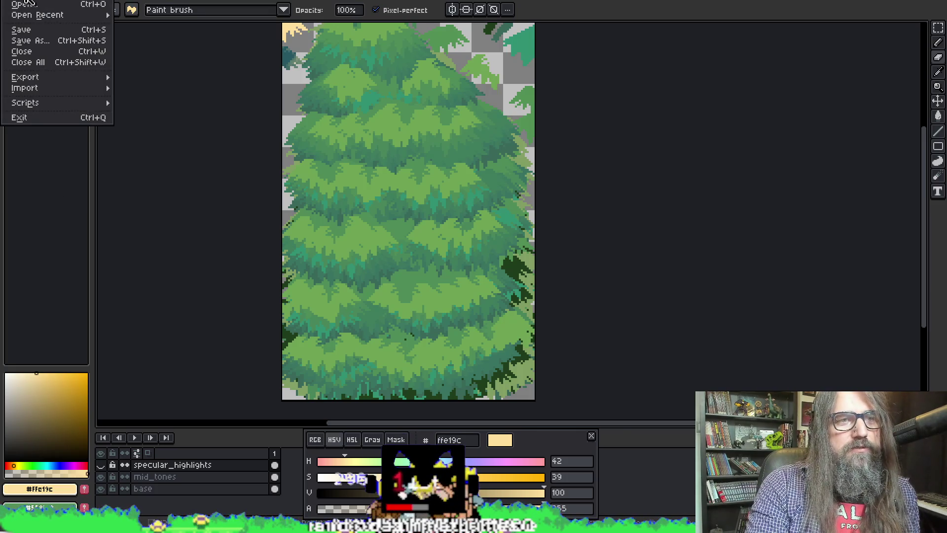
pyautogui.hotkey('ctrl', 'n')
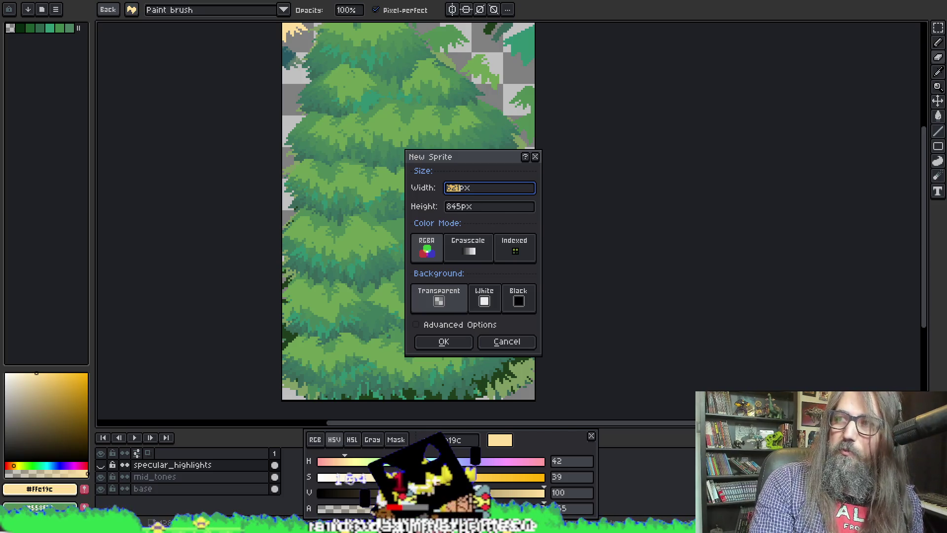
pyautogui.moveTo(946, 167)
pyautogui.mouseDown()
pyautogui.moveTo(676, 169)
pyautogui.moveTo(590, 61)
pyautogui.moveTo(946, 99)
pyautogui.mouseUp()
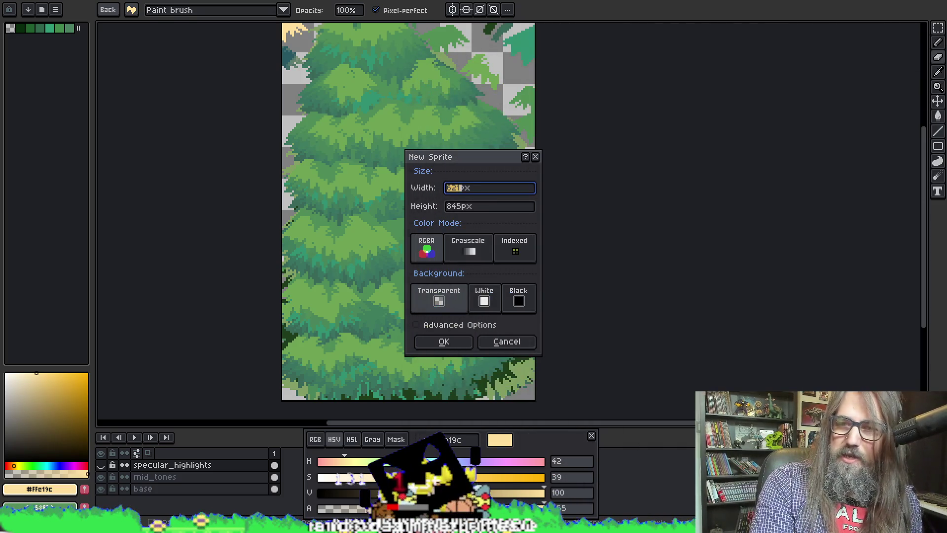
pyautogui.click(444, 343)
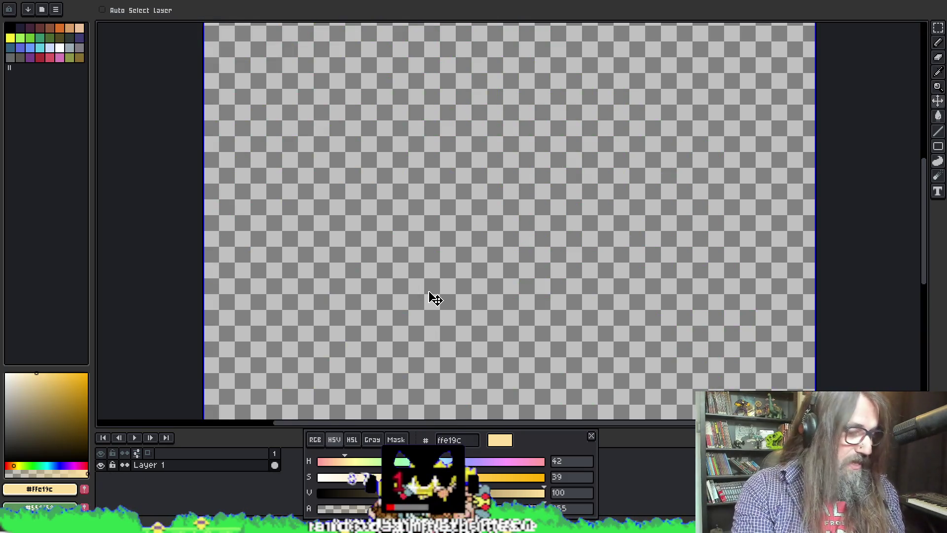
pyautogui.hotkey('ctrl', 'v')
pyautogui.scroll(-3, 431, 227)
pyautogui.scroll(1, 431, 232)
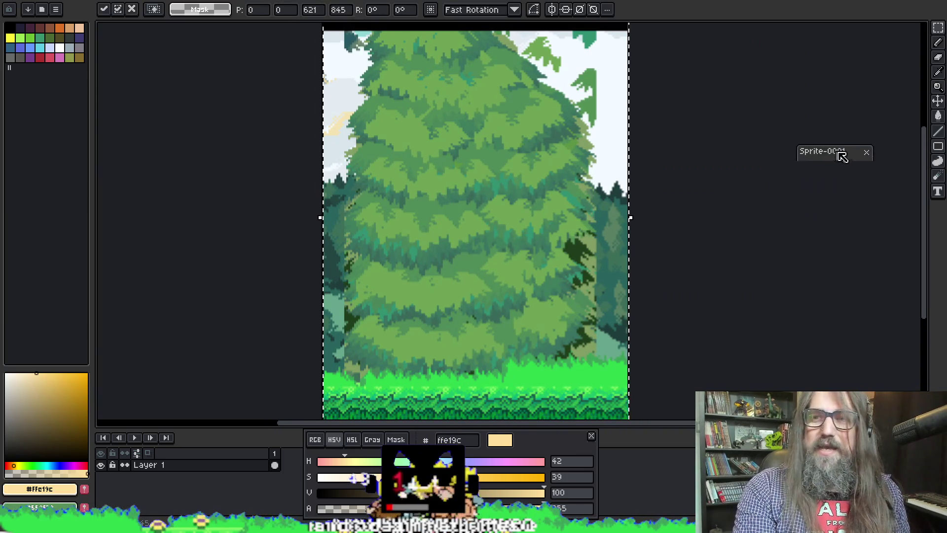
# Step: Dock Sprite-0001 beside the layered tree sprite and widen the screenshot pane
pyautogui.moveTo(843, 156)
pyautogui.mouseDown()
pyautogui.moveTo(888, 167)
pyautogui.moveTo(785, 168)
pyautogui.mouseUp()
pyautogui.hotkey('ctrl', 'Tab')
pyautogui.hotkey('ctrl', 'Tab')
pyautogui.hotkey('ctrl', 'Tab')
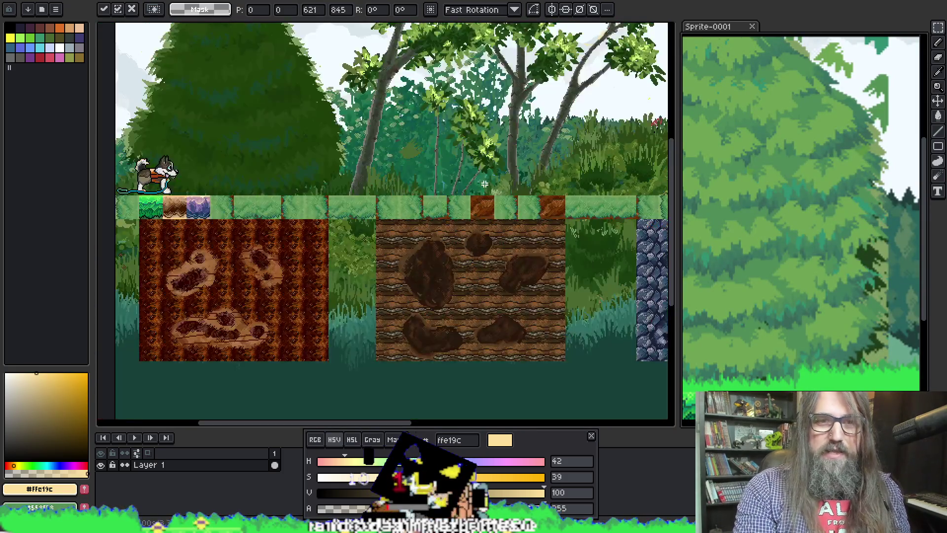
pyautogui.hotkey('ctrl', 'v')
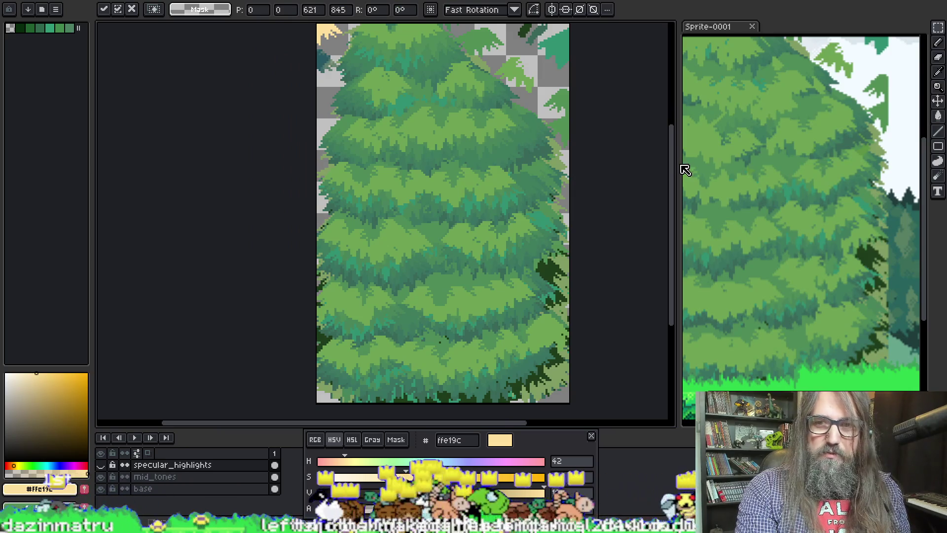
pyautogui.moveTo(679, 164); pyautogui.dragTo(533, 167)
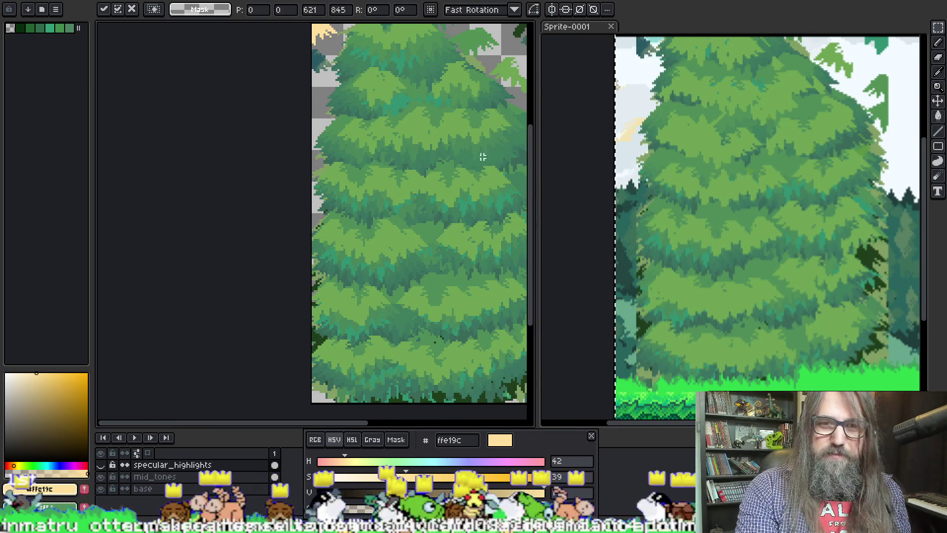
pyautogui.moveTo(467, 140); pyautogui.dragTo(332, 143)
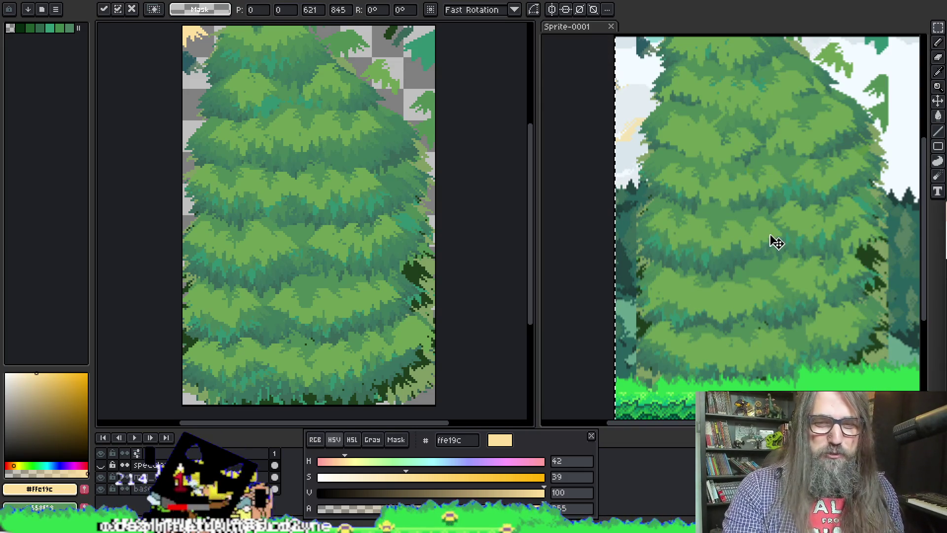
pyautogui.scroll(1, 587, 248)
pyautogui.hscroll(3, 725, 268)
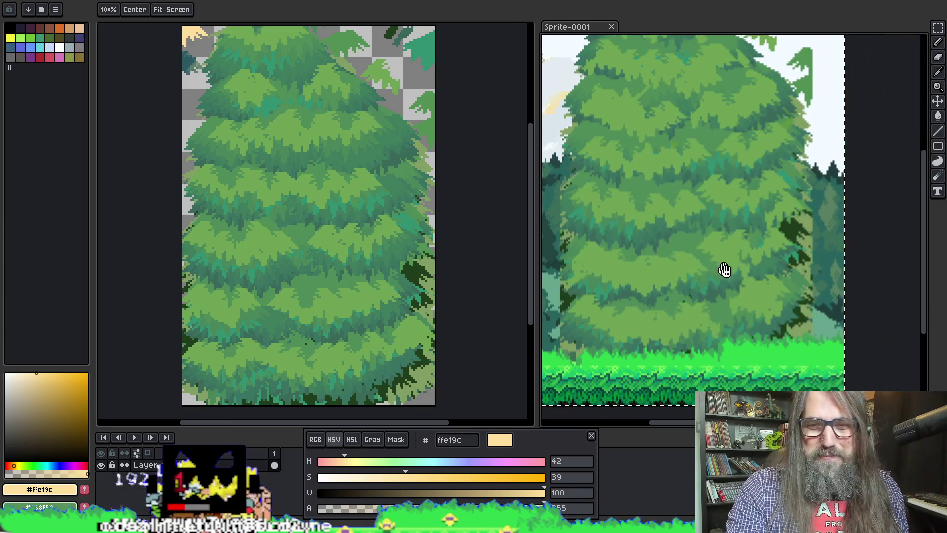
pyautogui.hscroll(-1, 747, 275)
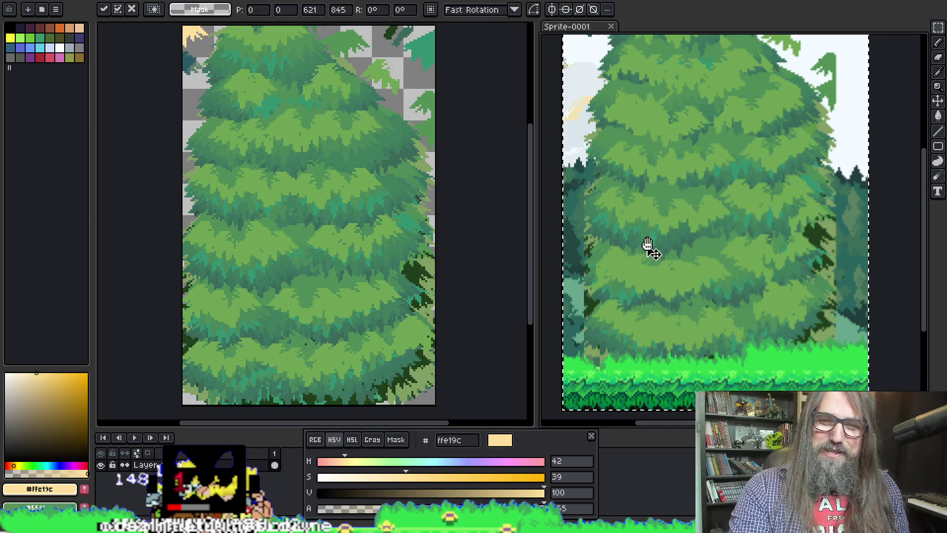
pyautogui.scroll(-1, 650, 248)
pyautogui.hscroll(-1, 643, 216)
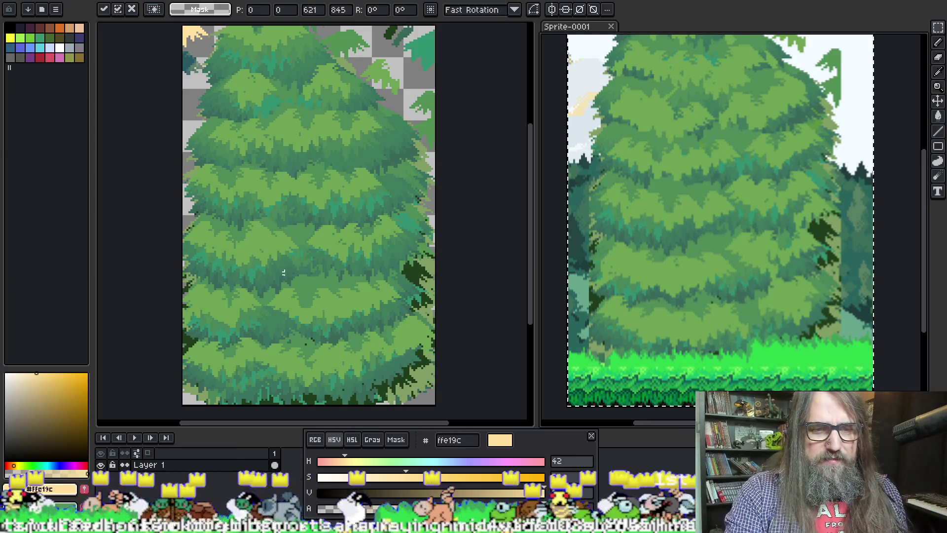
pyautogui.press('Return')
pyautogui.moveTo(296, 251); pyautogui.dragTo(290, 253)
pyautogui.hotkey('ctrl', 't')
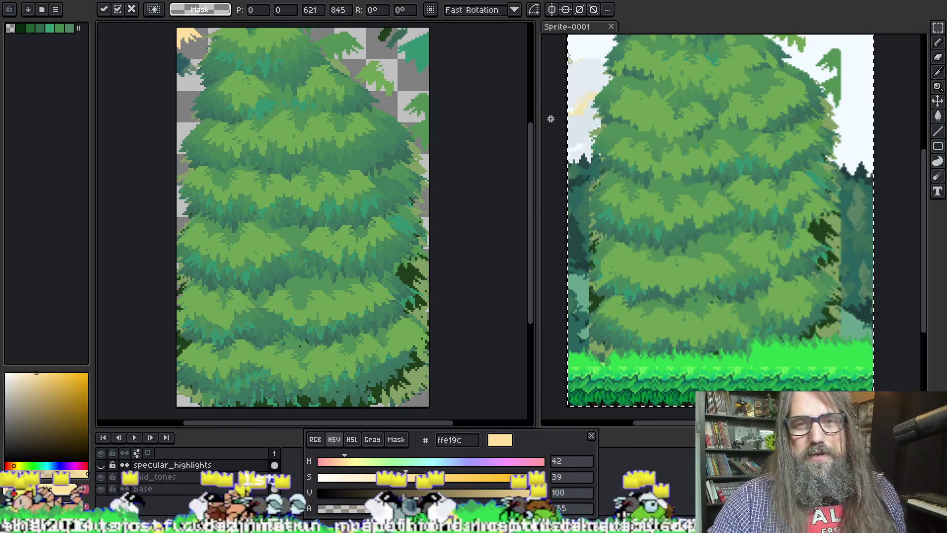
# Step: Commit the pasted screenshot and set up a red 1px pencil
pyautogui.click(335, 405)
pyautogui.click(320, 461)
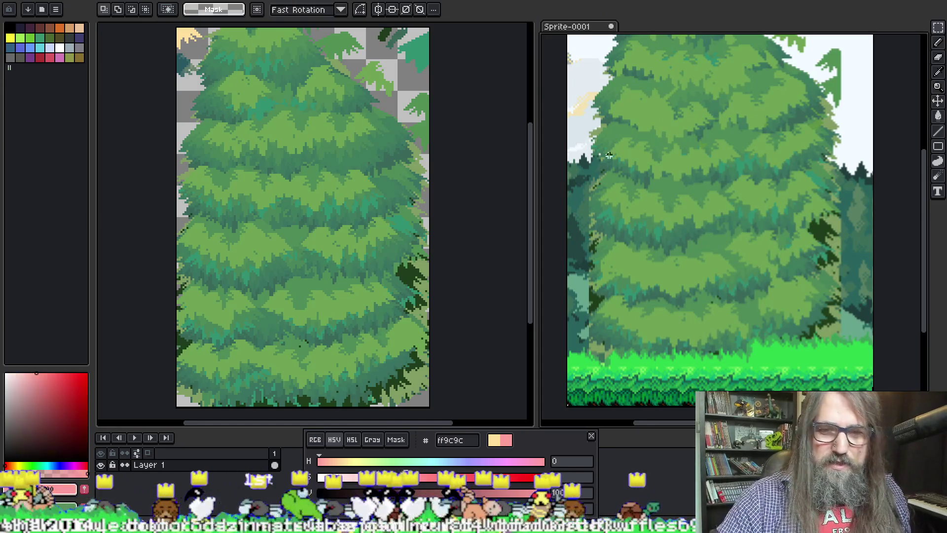
pyautogui.moveTo(420, 481); pyautogui.dragTo(485, 477)
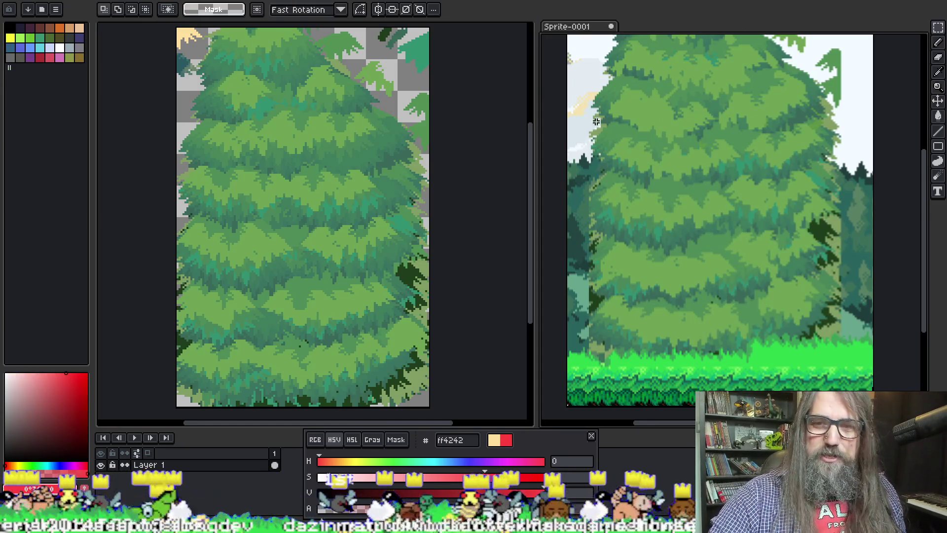
pyautogui.press('b')
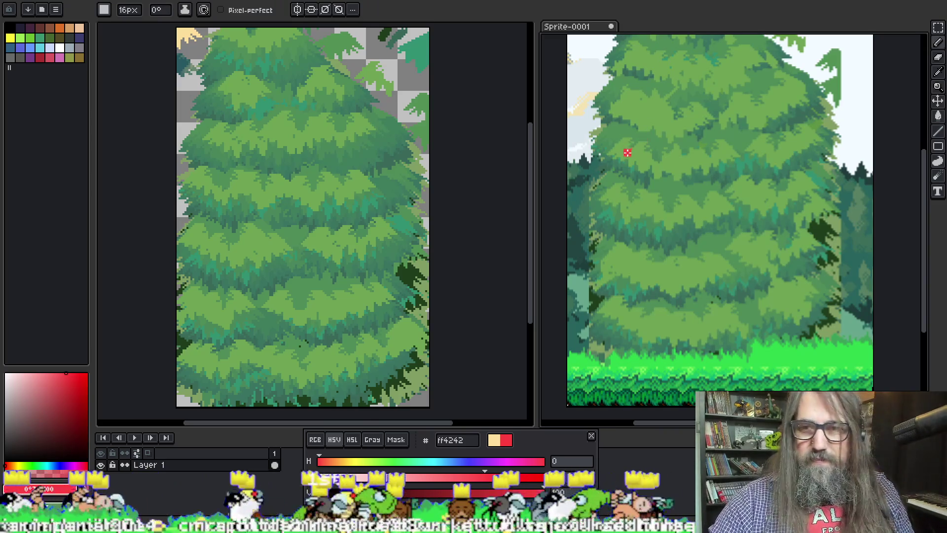
pyautogui.press('e')
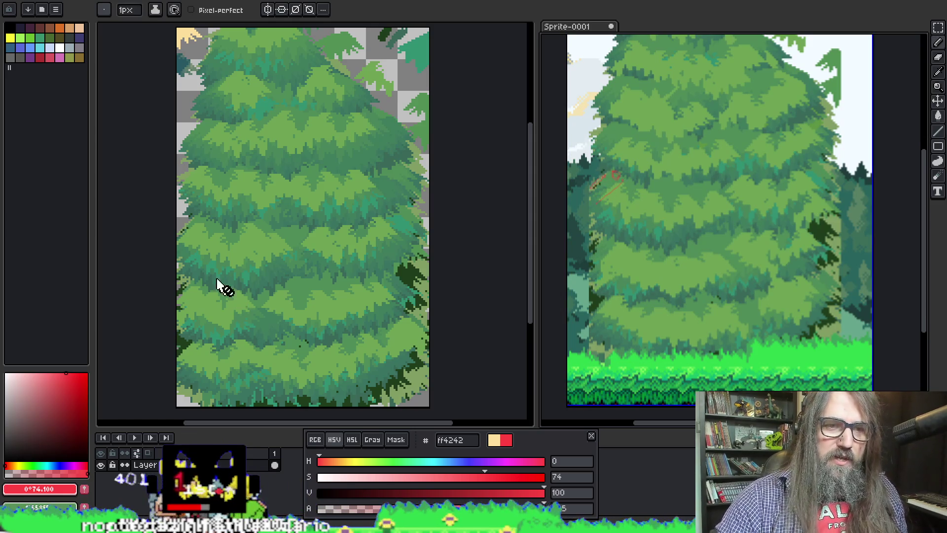
# Step: Set pure red ff0000, undo the stroke on the tree sprite, and return to GameMaker
pyautogui.click(208, 237)
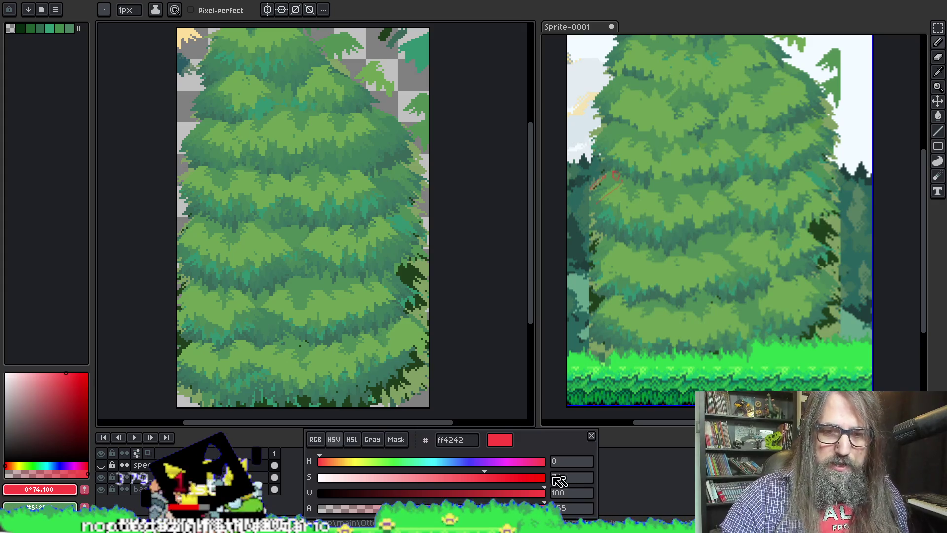
pyautogui.moveTo(532, 483); pyautogui.dragTo(545, 483)
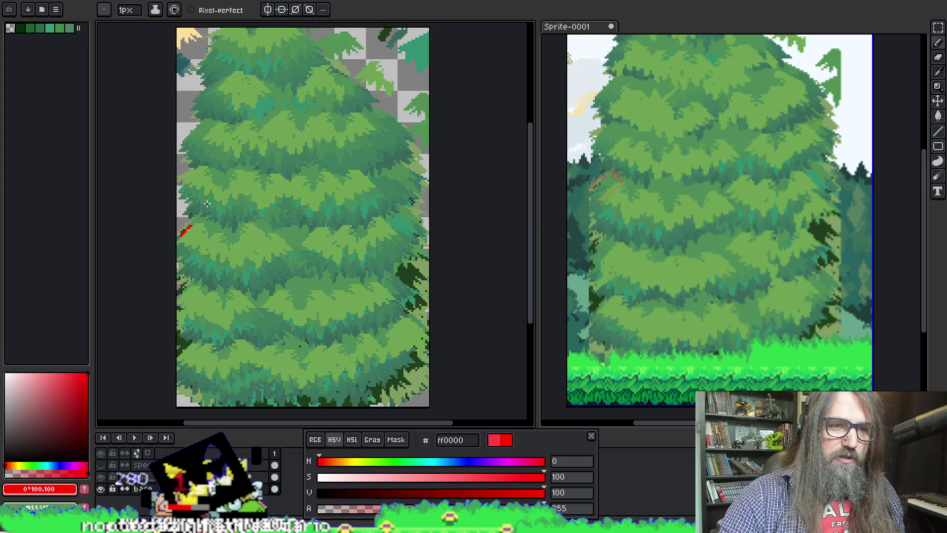
pyautogui.hotkey('ctrl', 'z')
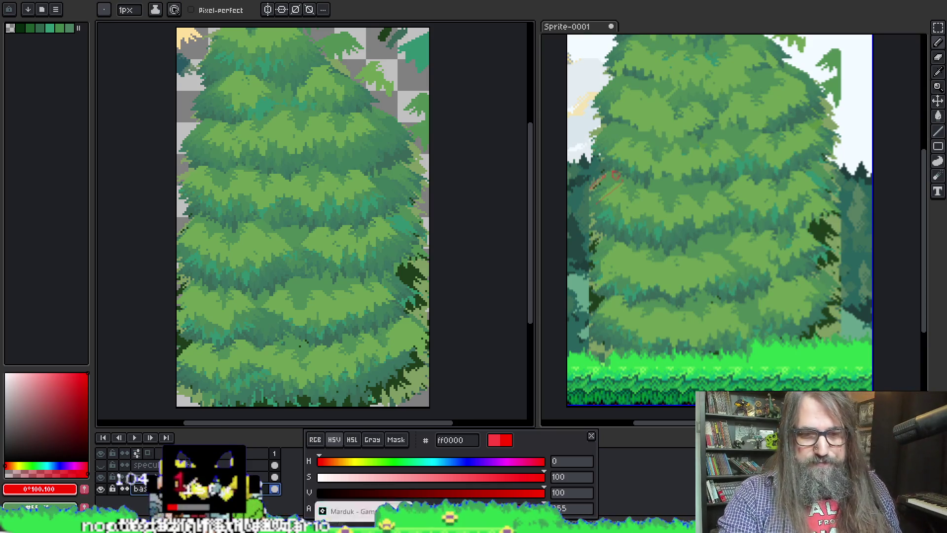
pyautogui.click(363, 489)
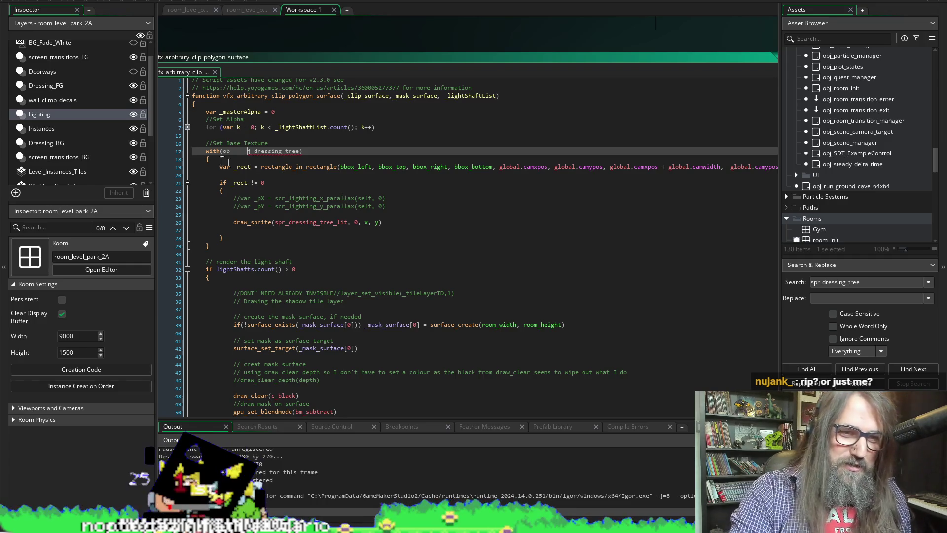
# Step: Rejoin 'obj_dressing_tree' on line 17 and open the obj_dressing_tree object editor
pyautogui.click(187, 127)
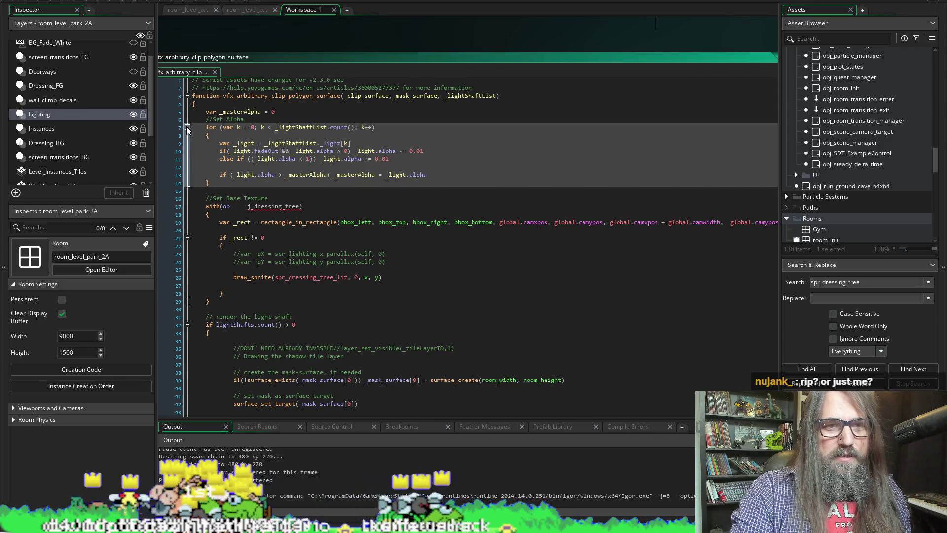
pyautogui.click(188, 127)
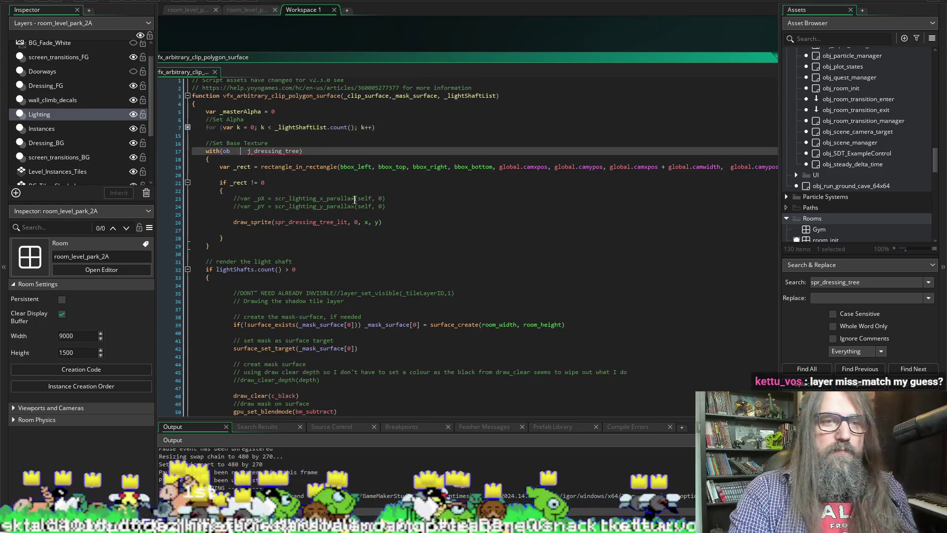
pyautogui.press('BackSpace')
pyautogui.press('BackSpace')
pyautogui.press('BackSpace')
pyautogui.press('Delete')
pyautogui.press('Delete')
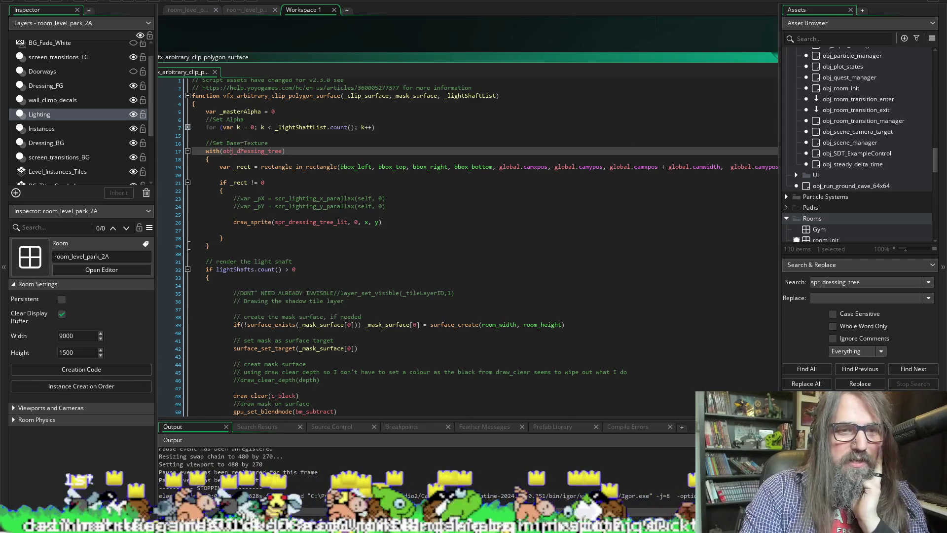
pyautogui.moveTo(237, 151)
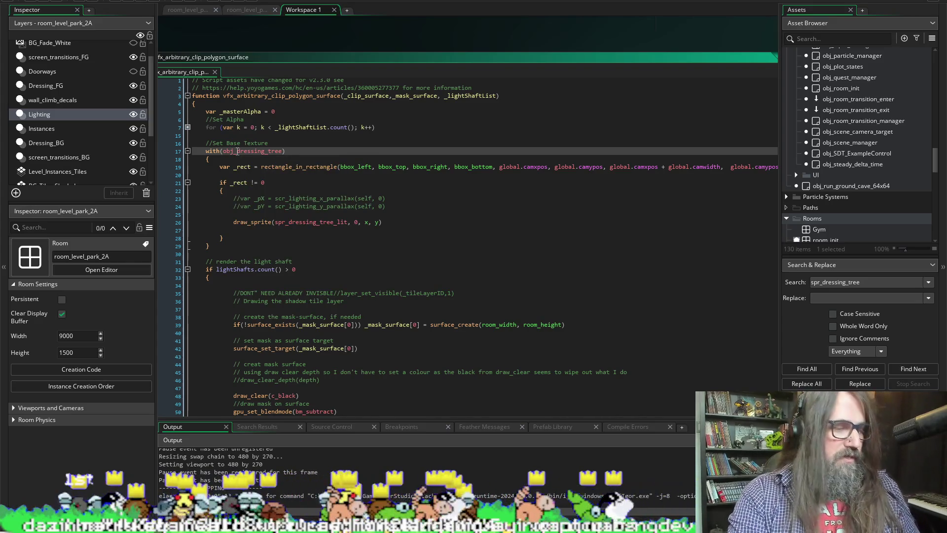
pyautogui.middleClick(237, 151)
# Step: Scroll past the spr_dressing_tree_lit sprite editor to the vfx_arbitrary_clip_polygon_surface script
pyautogui.scroll(-5, 380, 220)
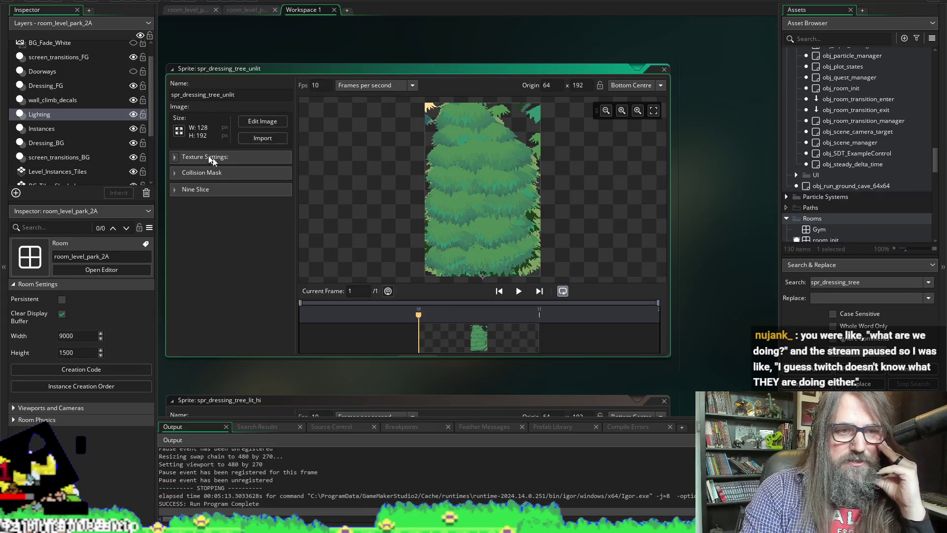
pyautogui.scroll(-5, 206, 331)
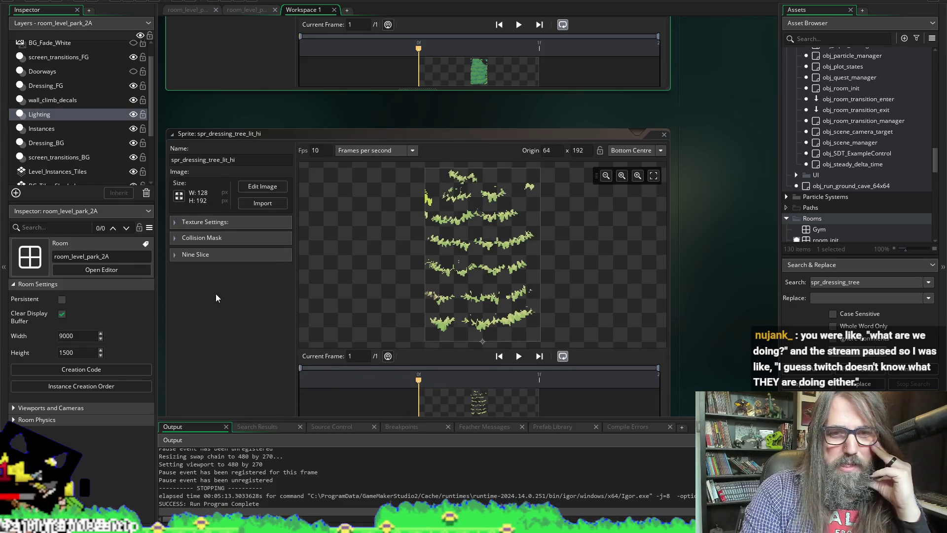
pyautogui.scroll(-2, 215, 297)
pyautogui.scroll(-7, 215, 230)
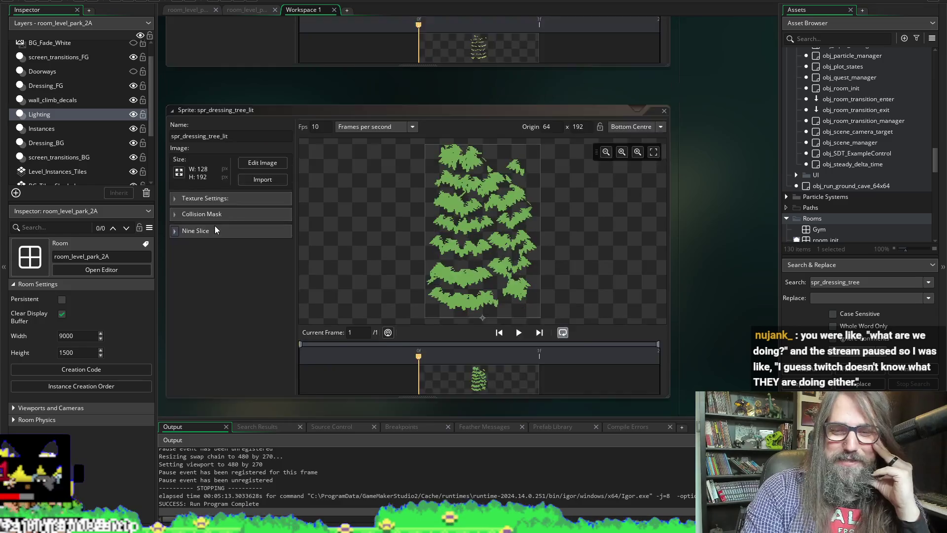
pyautogui.scroll(-1, 666, 124)
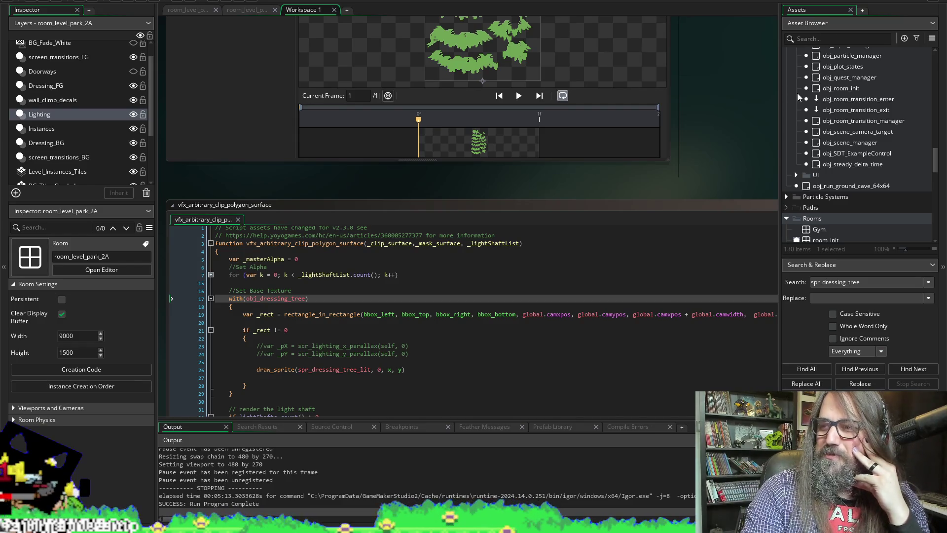
# Step: Show obj_room_transition_manager in the Inspector and review script lines 17–29
pyautogui.click(811, 121)
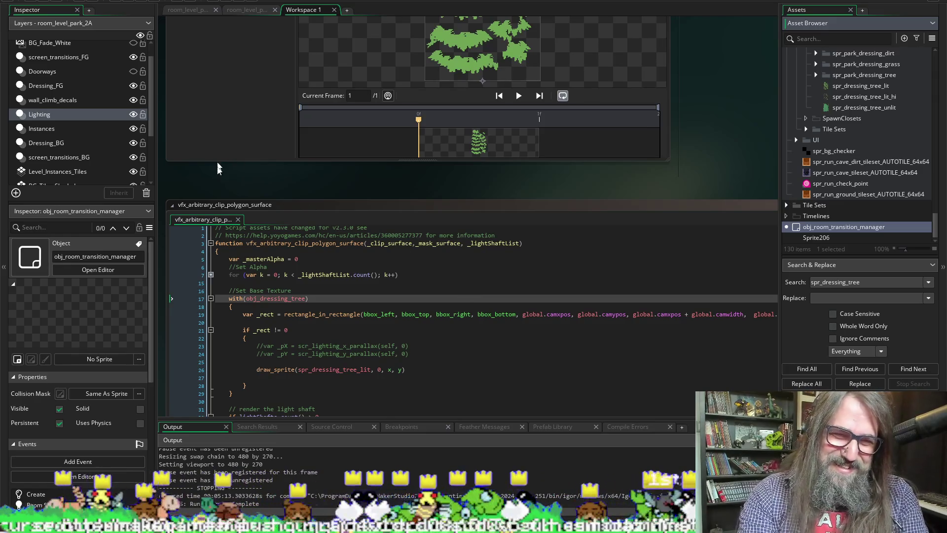
pyautogui.scroll(-10, 226, 183)
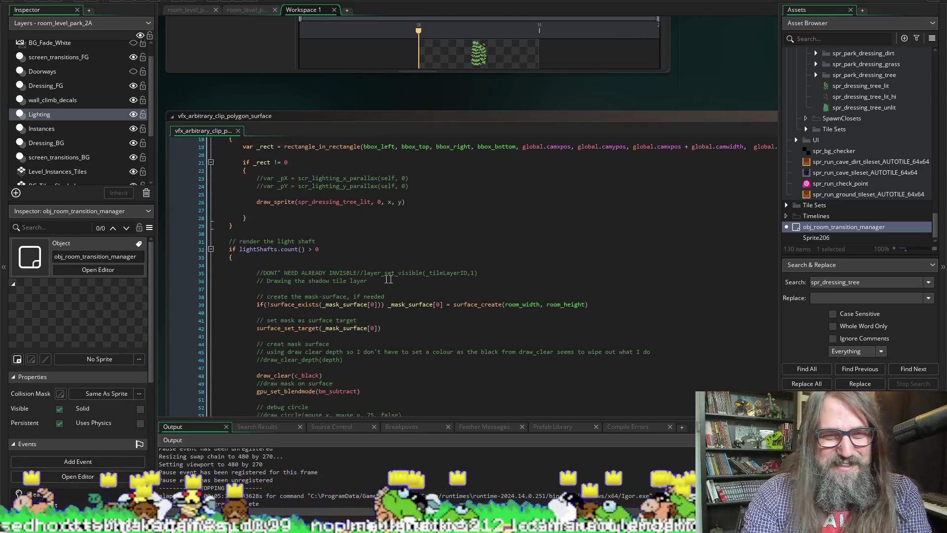
pyautogui.scroll(5, 389, 279)
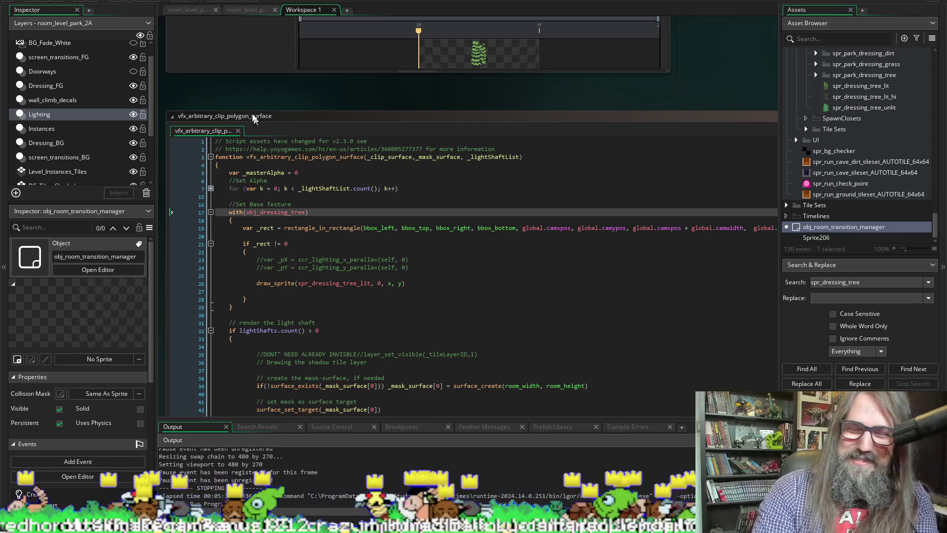
pyautogui.scroll(-5, 217, 88)
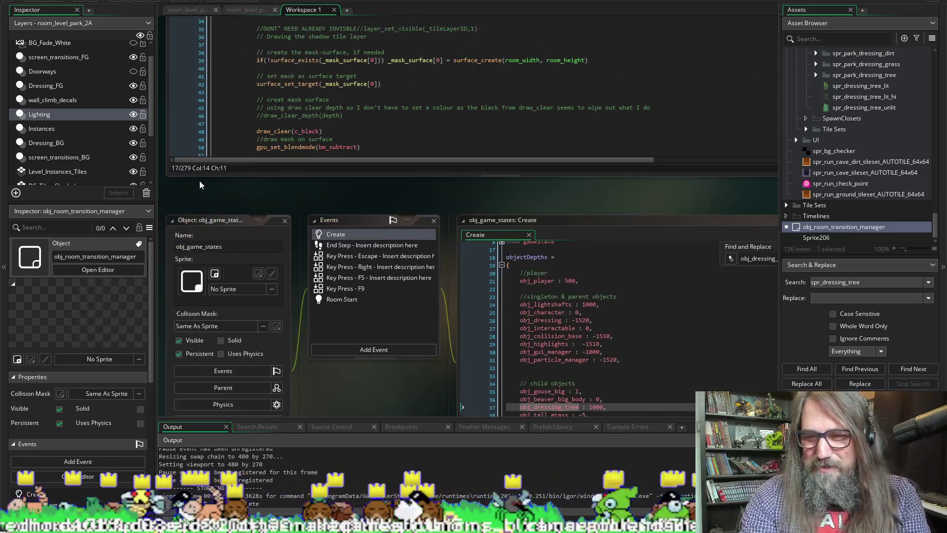
pyautogui.scroll(-5, 279, 256)
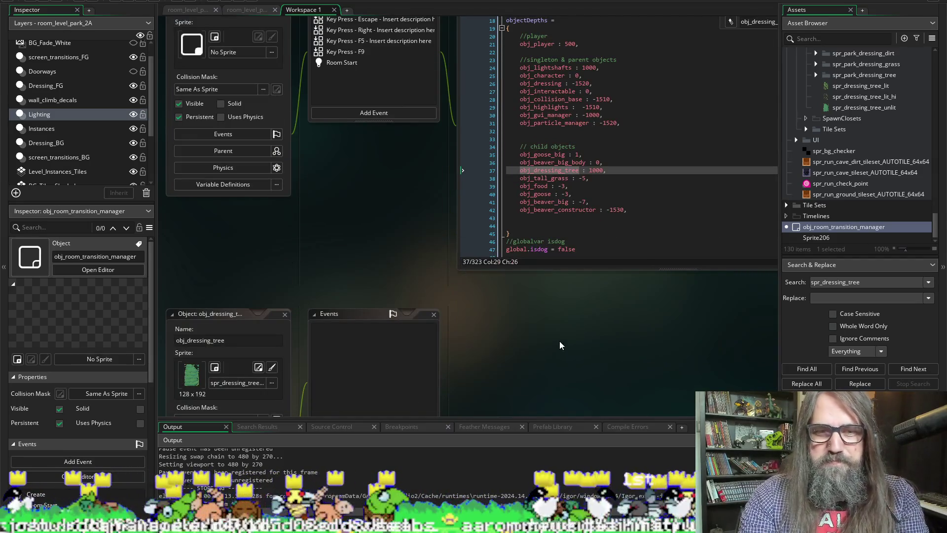
pyautogui.scroll(6, 315, 306)
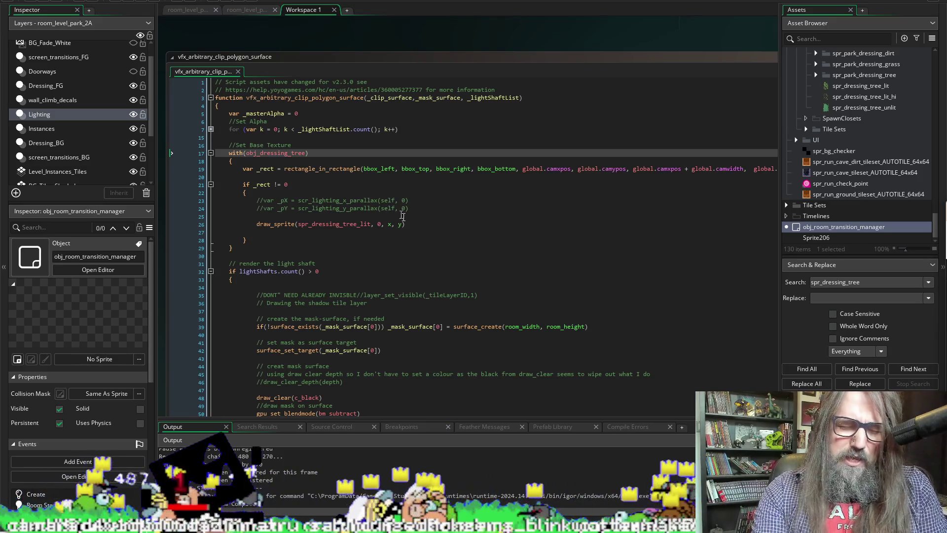
pyautogui.click(434, 182)
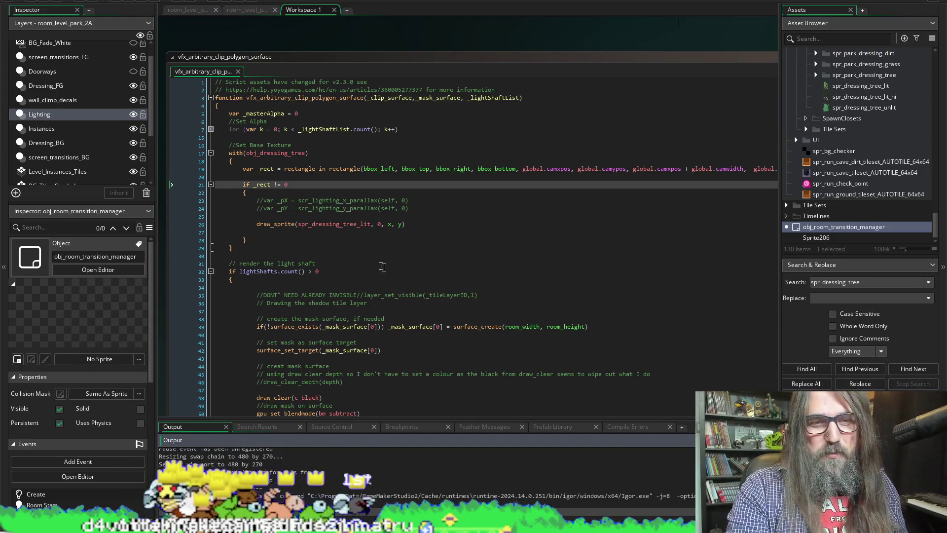
pyautogui.scroll(-1, 382, 267)
pyautogui.scroll(1, 346, 257)
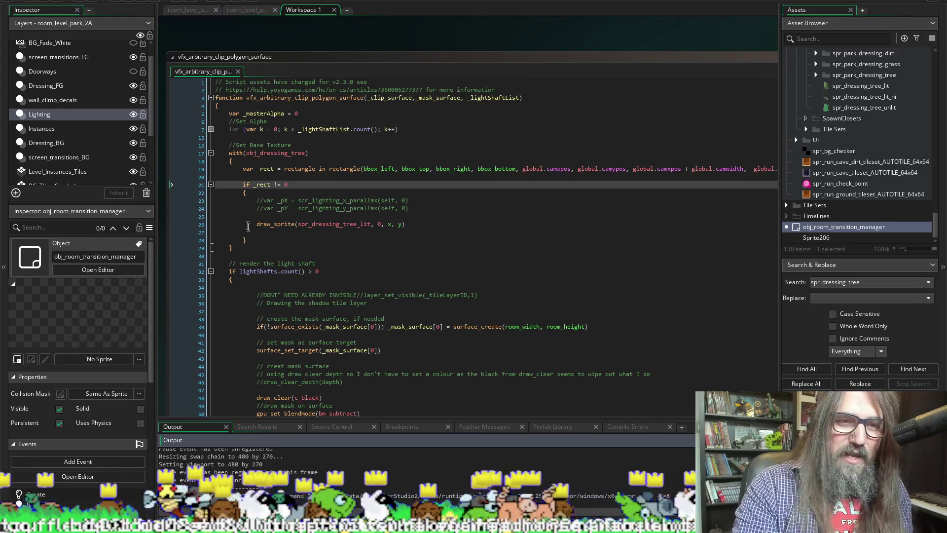
pyautogui.moveTo(254, 226); pyautogui.dragTo(405, 225)
pyautogui.hotkey('ctrl', 'c')
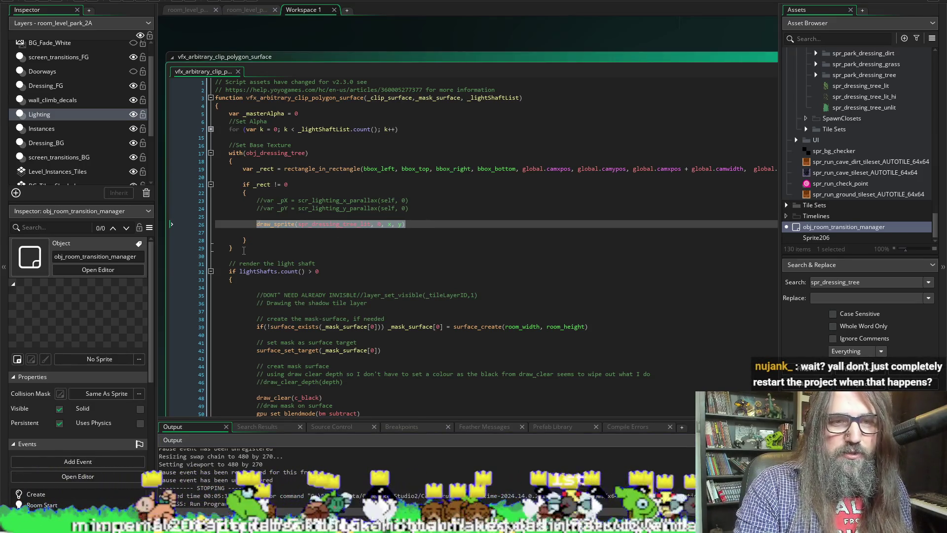
# Step: Comment out the with(obj_dressing_tree) block on lines 17–29 using Ctrl+K
pyautogui.moveTo(244, 251); pyautogui.dragTo(230, 154)
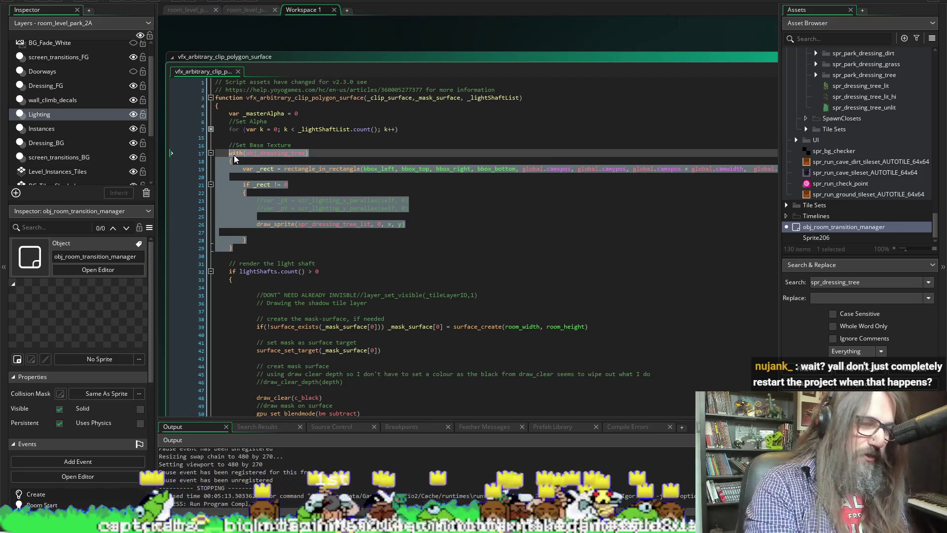
pyautogui.hotkey('ctrl', 'k')
pyautogui.click(324, 278)
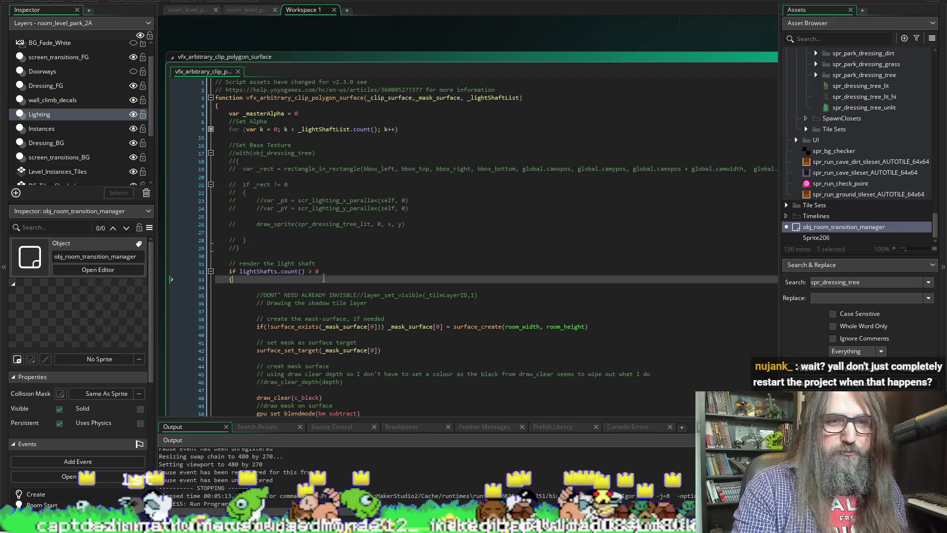
pyautogui.scroll(-20, 299, 281)
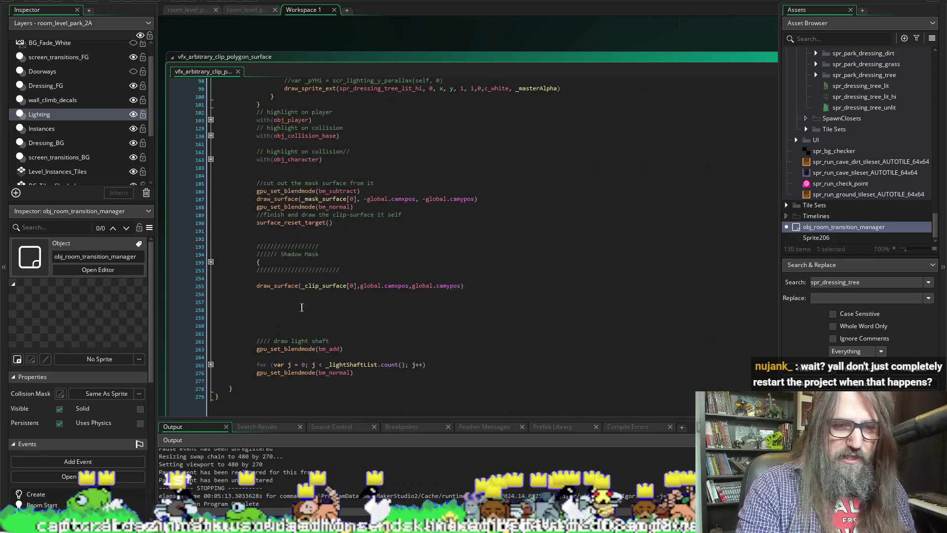
pyautogui.scroll(3, 280, 316)
pyautogui.scroll(-3, 226, 266)
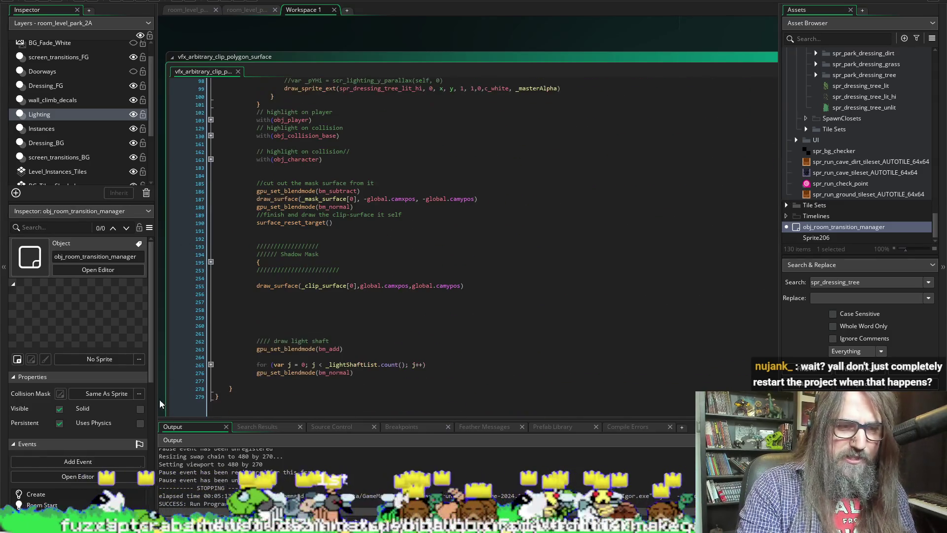
pyautogui.scroll(1, 162, 379)
pyautogui.scroll(15, 162, 380)
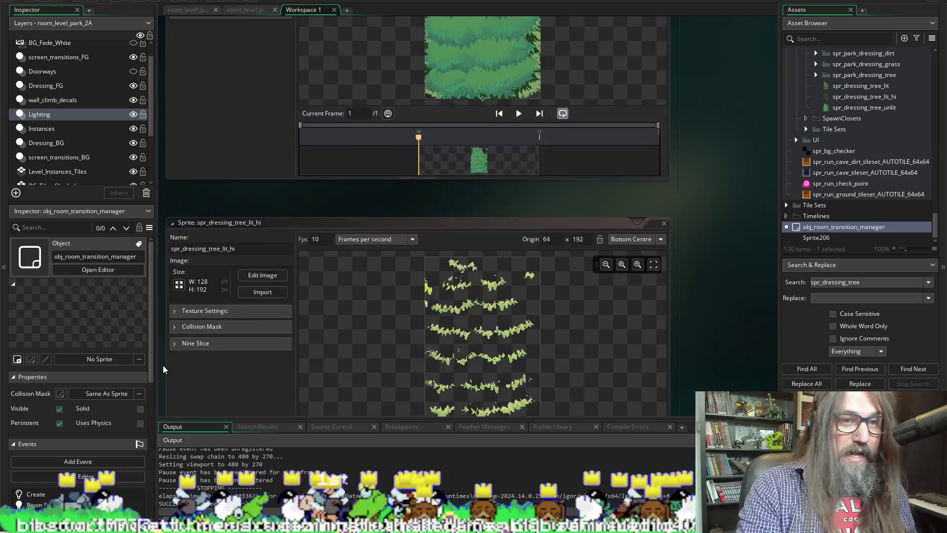
# Step: Add a Draw event to obj_dressing_tree and paste in the lit-tree draw_sprite call
pyautogui.scroll(5, 162, 365)
pyautogui.scroll(-20, 161, 365)
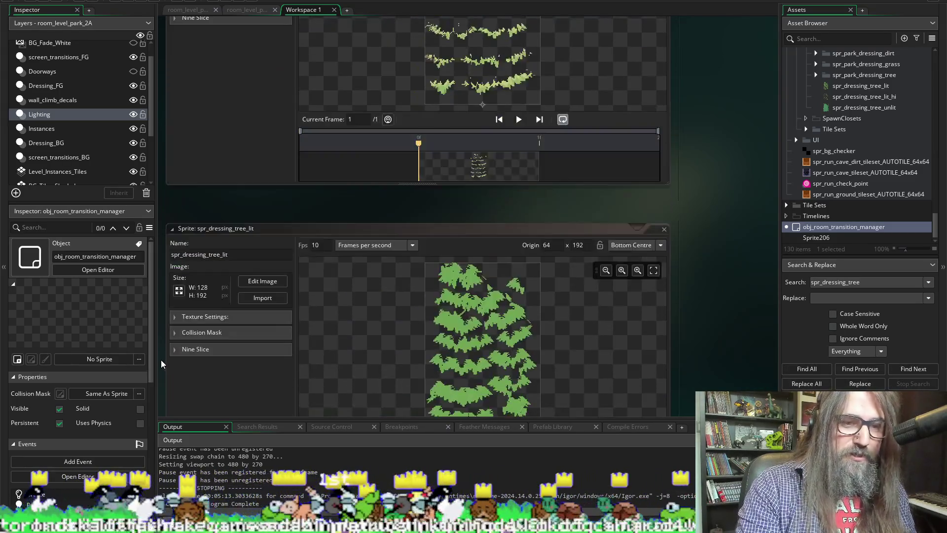
pyautogui.scroll(-10, 160, 360)
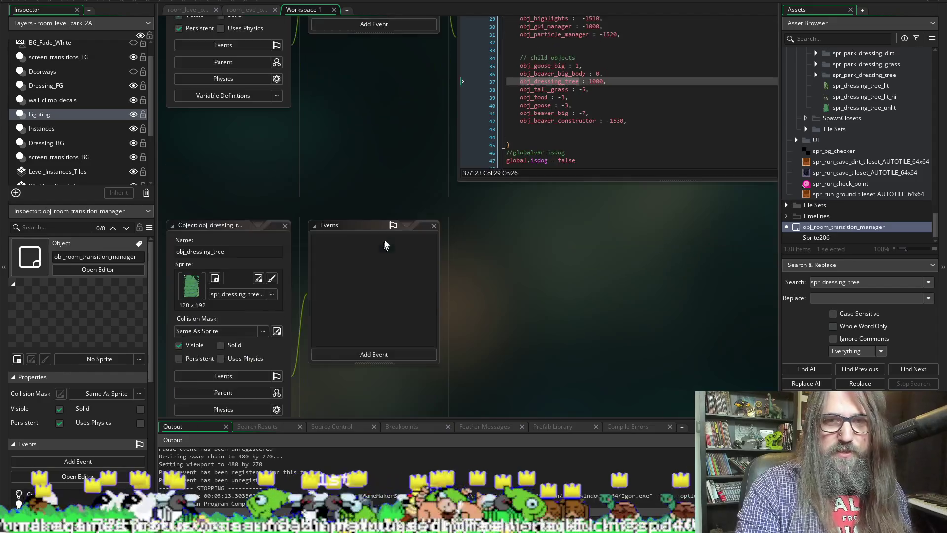
pyautogui.scroll(-5, 383, 244)
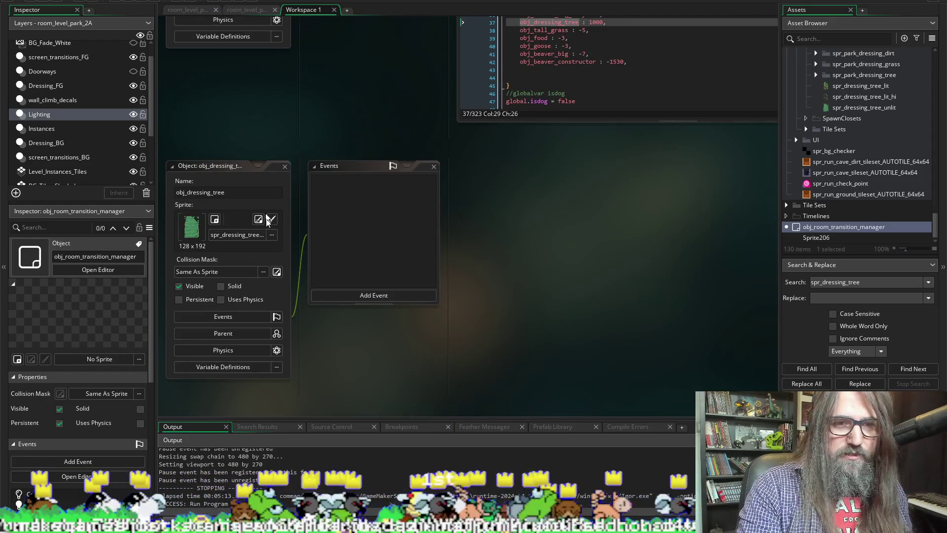
pyautogui.click(375, 296)
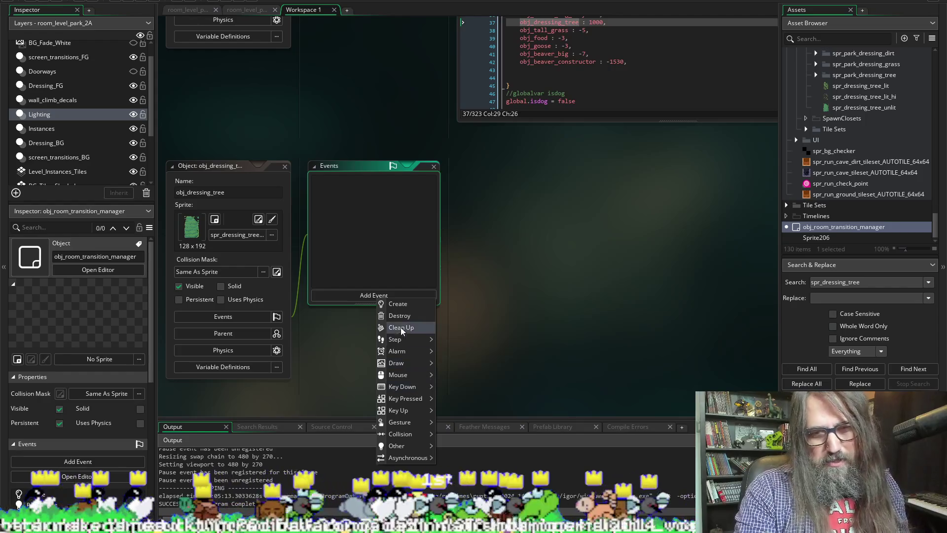
pyautogui.moveTo(398, 367)
pyautogui.click(444, 363)
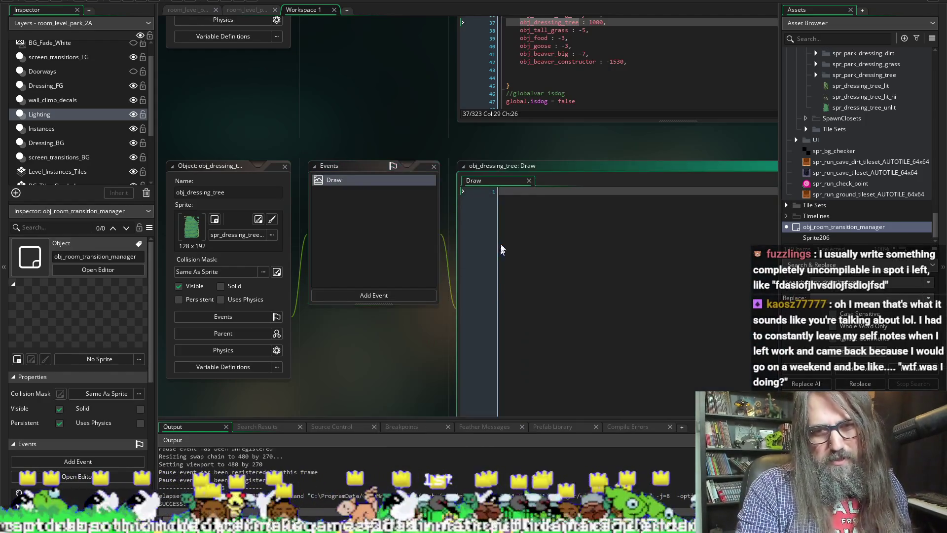
pyautogui.hotkey('ctrl', 'v')
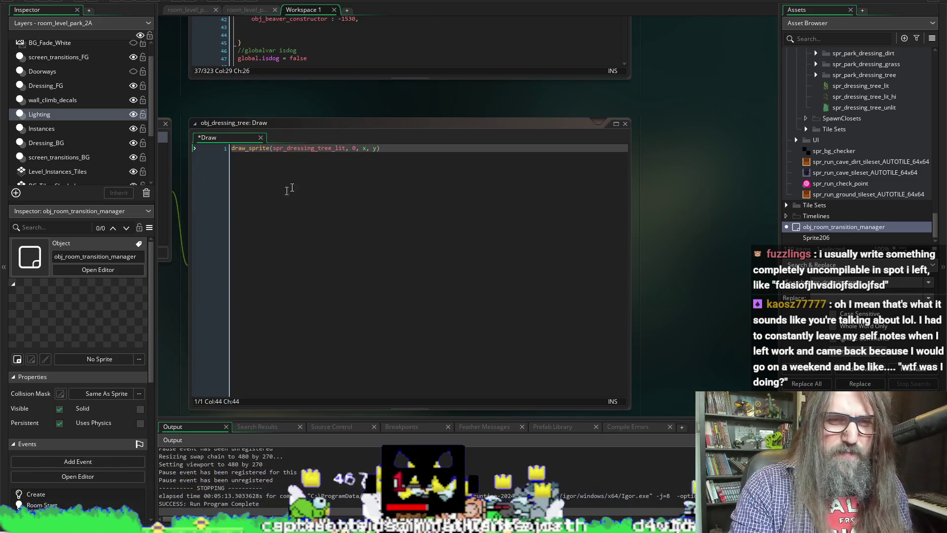
# Step: Insert draw_self() above the draw_sprite call and save the Draw event
pyautogui.click(260, 164)
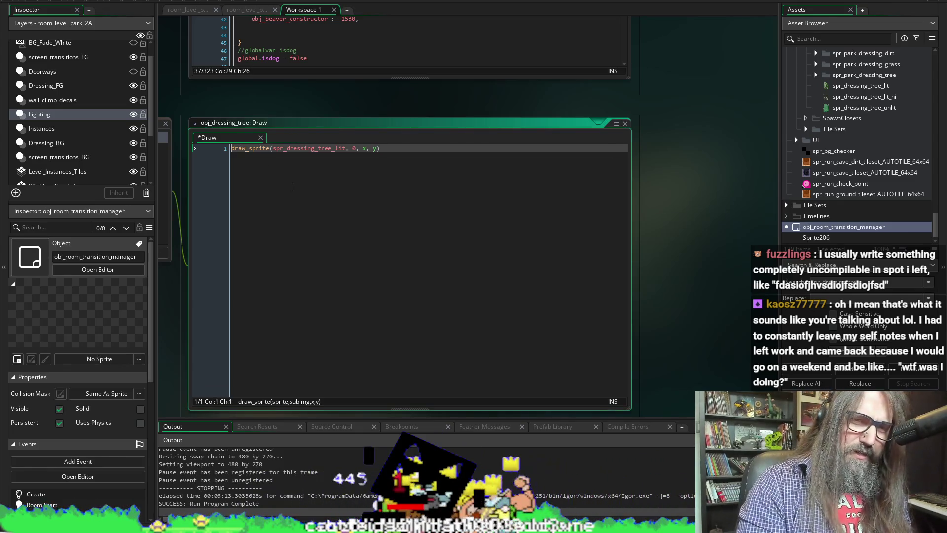
pyautogui.press('Home')
pyautogui.press('Return')
pyautogui.press('Return')
pyautogui.press('Up')
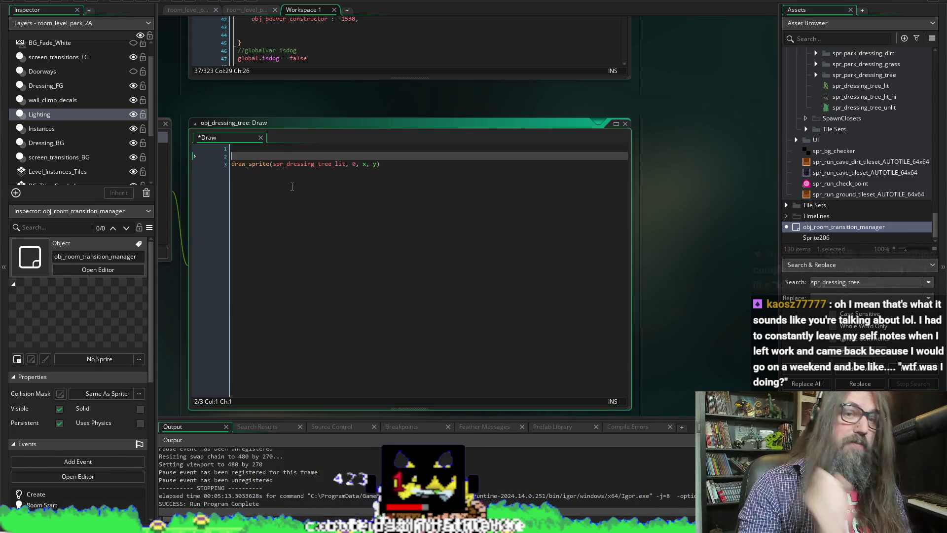
pyautogui.press('Up')
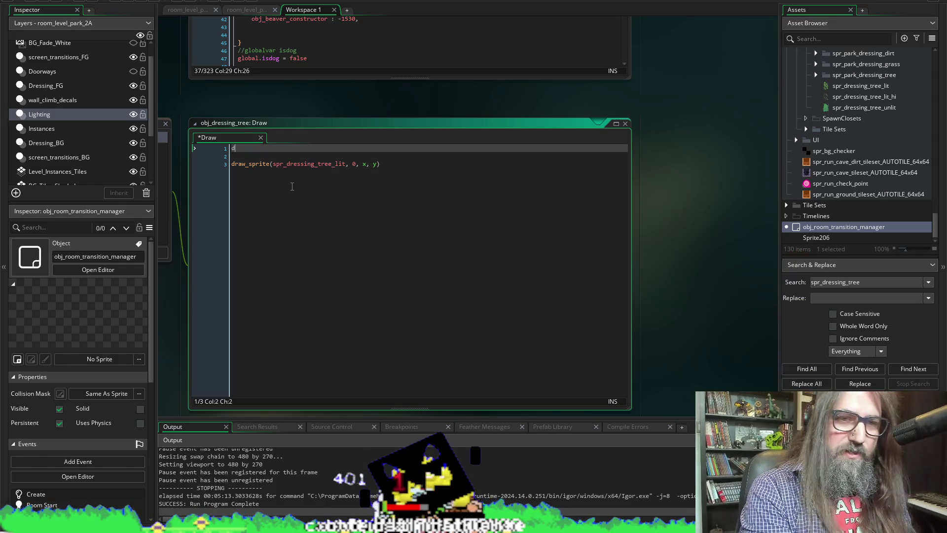
pyautogui.write('draw_s')
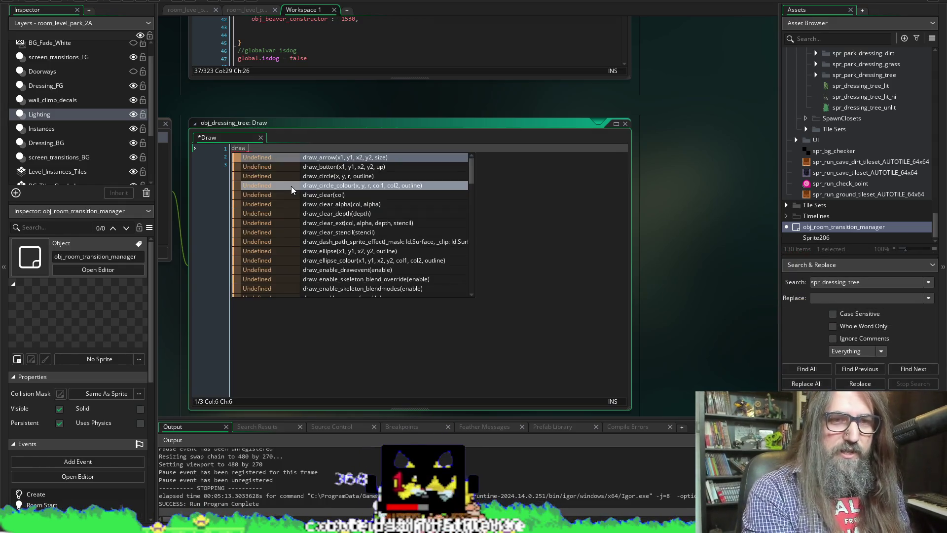
pyautogui.write('el')
pyautogui.press('Return')
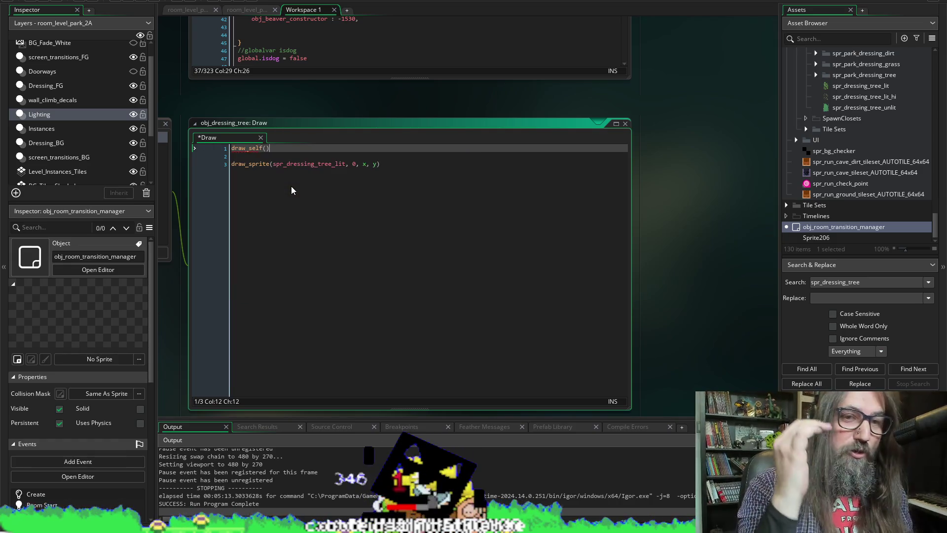
pyautogui.hotkey('ctrl', 's')
# Step: Pan the workspace across the obj_dressing_tree windows and other open editors
pyautogui.rightClick(272, 163)
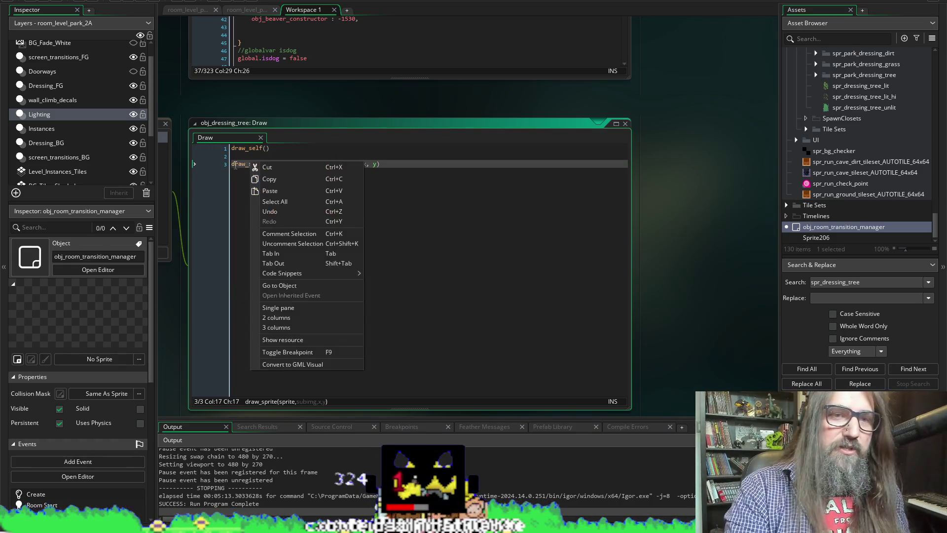
pyautogui.press('Escape')
pyautogui.moveTo(262, 93); pyautogui.dragTo(427, 99)
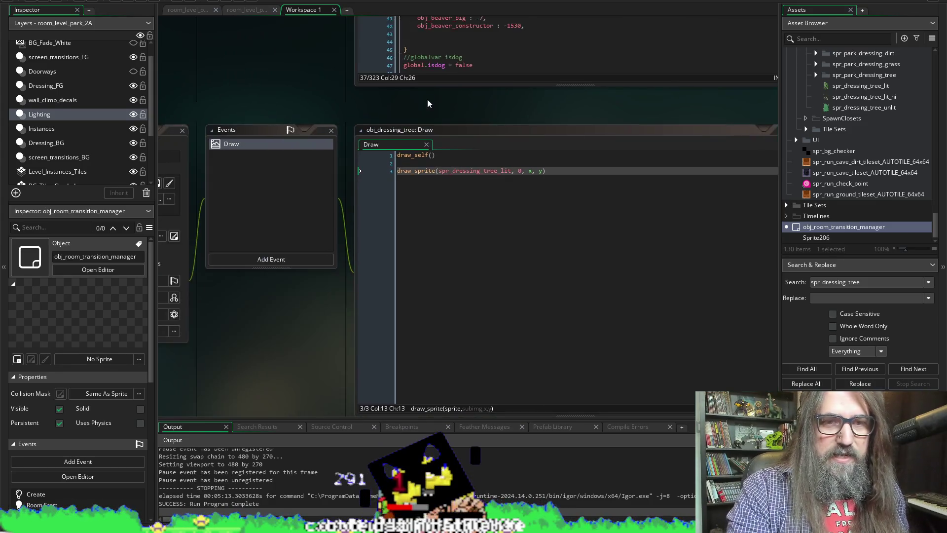
pyautogui.scroll(1, 372, 132)
pyautogui.scroll(-1, 340, 116)
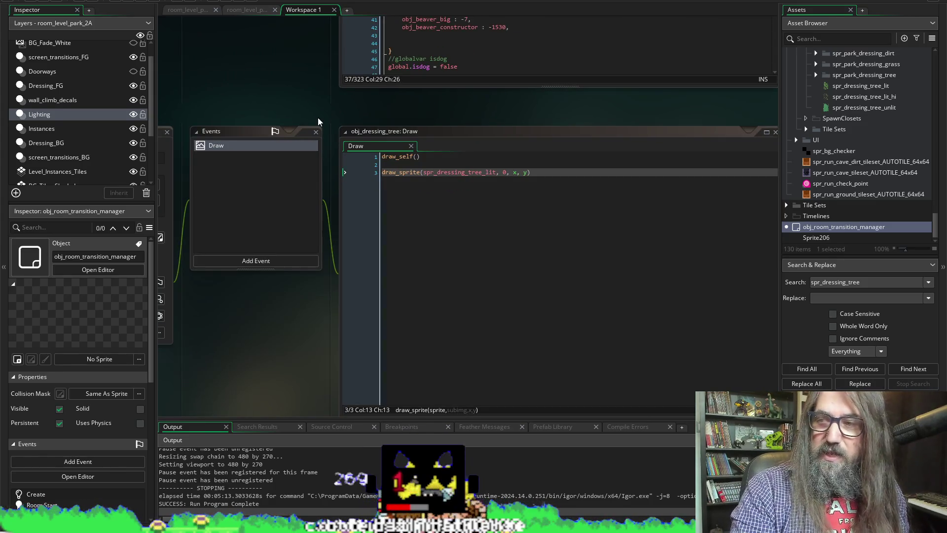
pyautogui.moveTo(255, 86)
pyautogui.mouseDown()
pyautogui.moveTo(412, 88)
pyautogui.moveTo(370, 63)
pyautogui.moveTo(383, 93)
pyautogui.mouseUp()
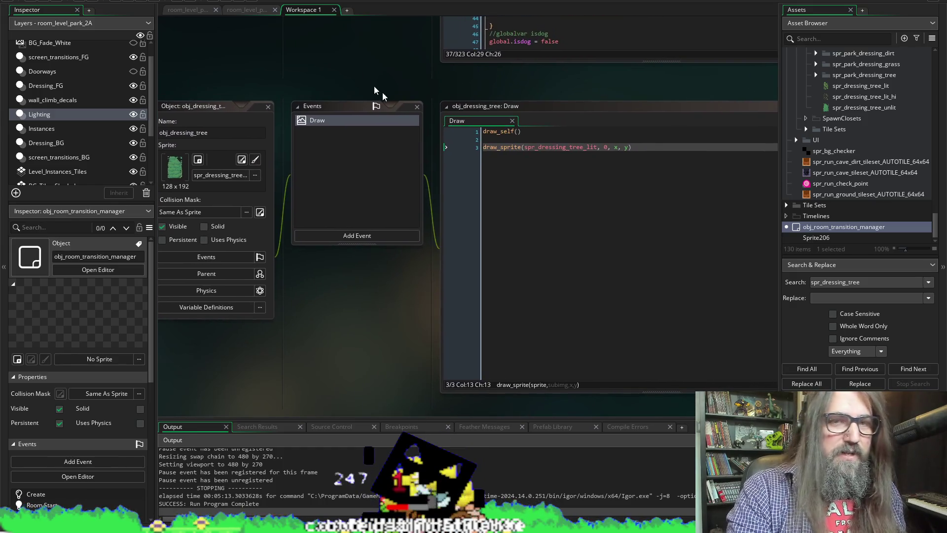
pyautogui.moveTo(274, 68)
pyautogui.mouseDown()
pyautogui.moveTo(290, 165)
pyautogui.moveTo(263, 313)
pyautogui.moveTo(268, 366)
pyautogui.mouseUp()
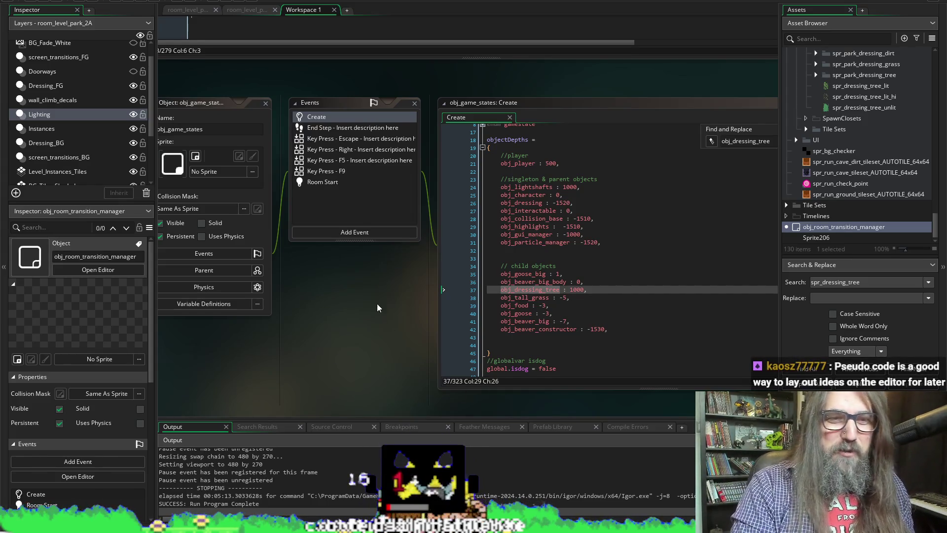
# Step: Pan between the light shaft code, obj_dressing_tree's Draw event and obj_game_states' depth list
pyautogui.moveTo(113, 122); pyautogui.dragTo(178, 182)
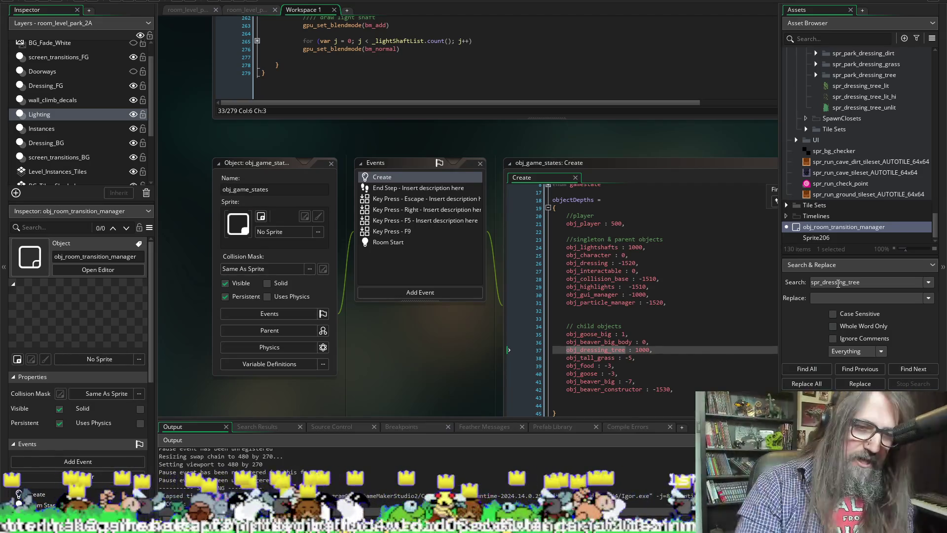
pyautogui.press('F3')
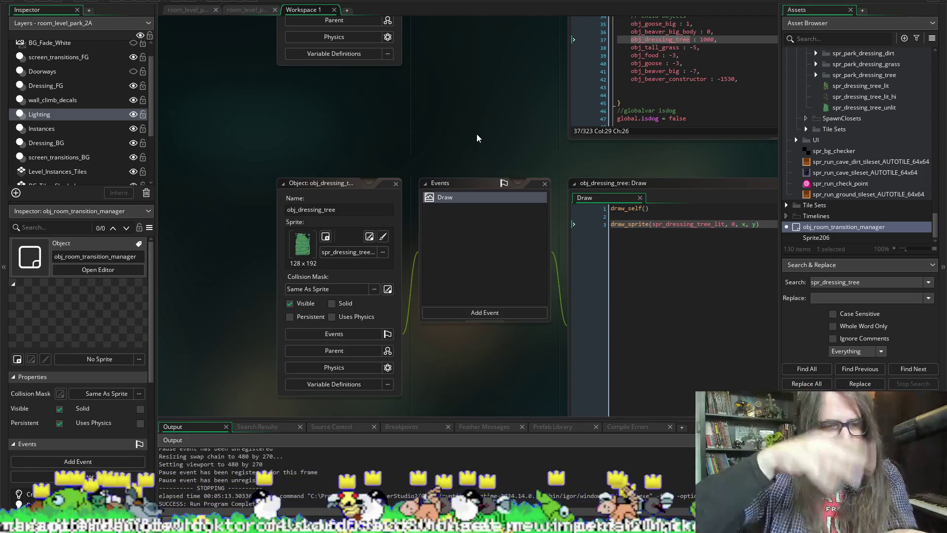
pyautogui.moveTo(465, 132)
pyautogui.mouseDown()
pyautogui.moveTo(164, 93)
pyautogui.moveTo(286, 172)
pyautogui.moveTo(389, 344)
pyautogui.mouseUp()
pyautogui.scroll(10, 389, 348)
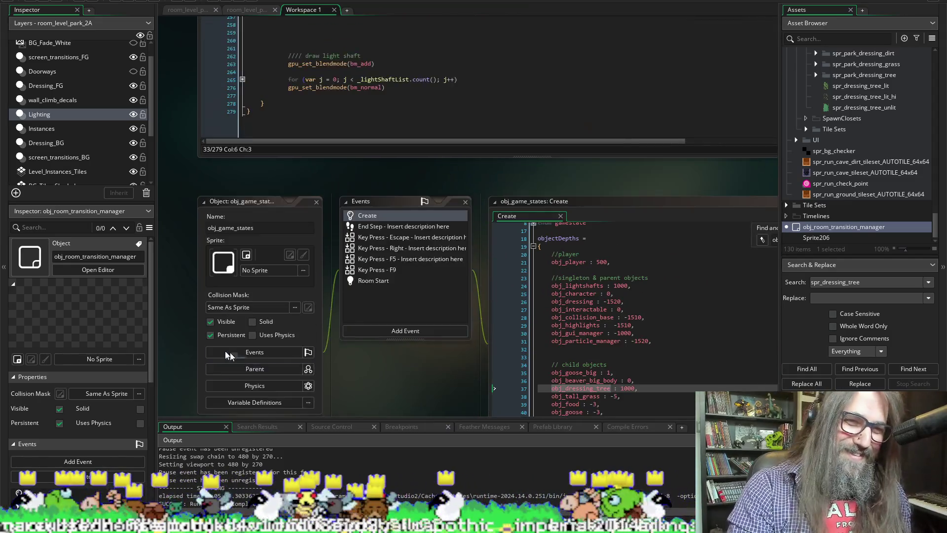
# Step: Cut the spr_dressing_tree_lit_hi draw call out of line 99
pyautogui.scroll(3, 206, 172)
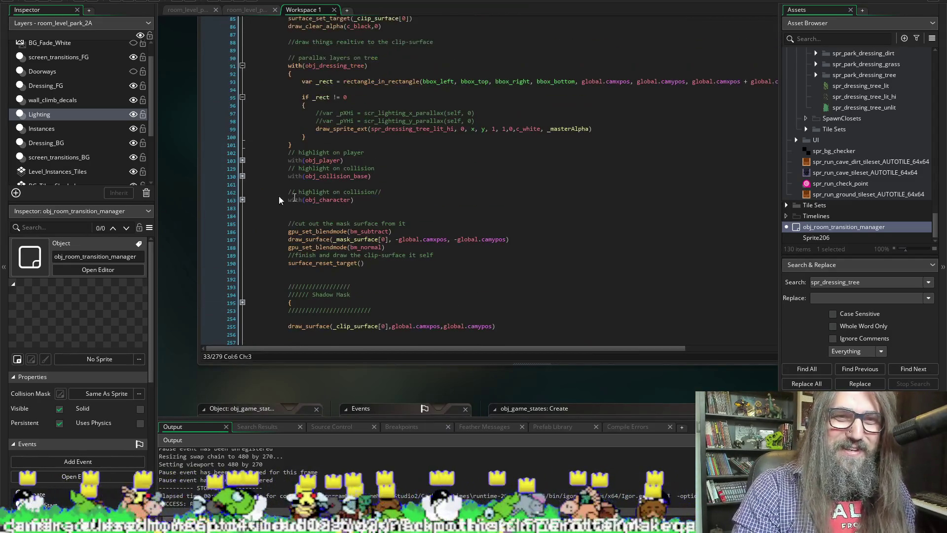
pyautogui.moveTo(601, 171); pyautogui.dragTo(315, 169)
pyautogui.hotkey('ctrl', 'c')
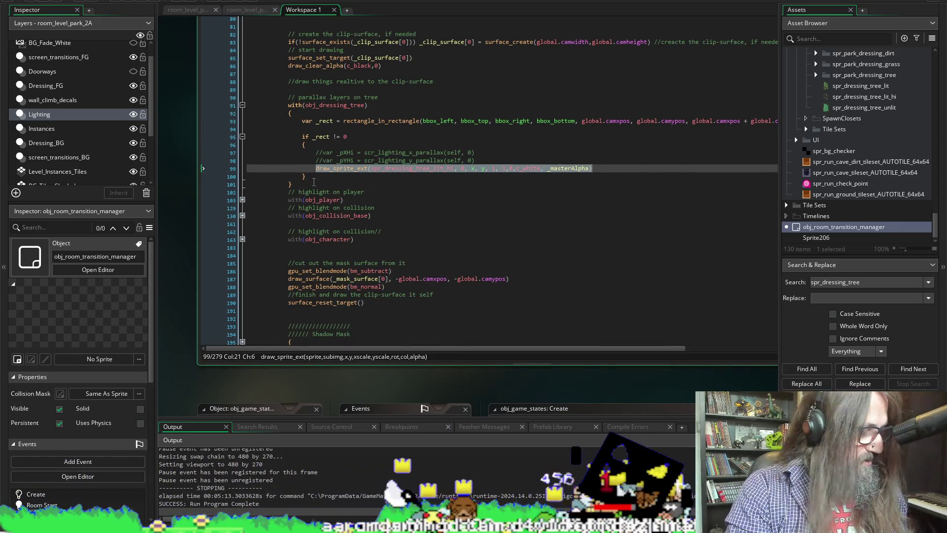
pyautogui.press('Delete')
# Step: Comment out the obj_dressing_tree parallax block, lines 91–101
pyautogui.moveTo(292, 184); pyautogui.dragTo(290, 105)
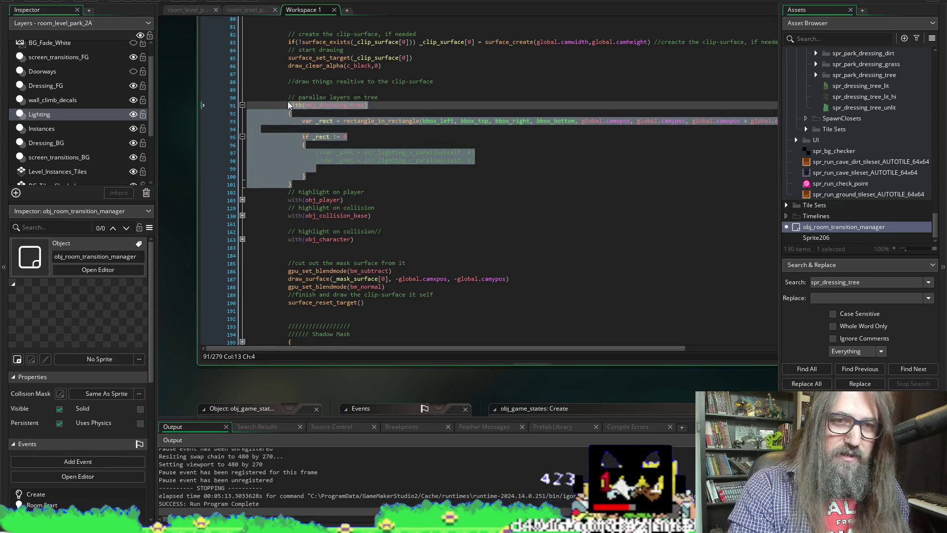
pyautogui.hotkey('ctrl', 'k')
pyautogui.click(394, 161)
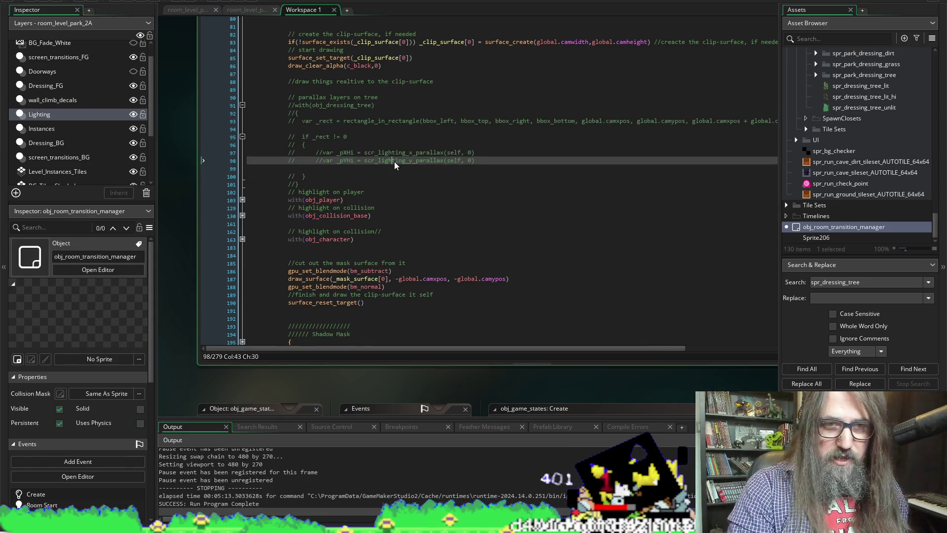
pyautogui.scroll(-5, 394, 163)
pyautogui.scroll(-5, 176, 249)
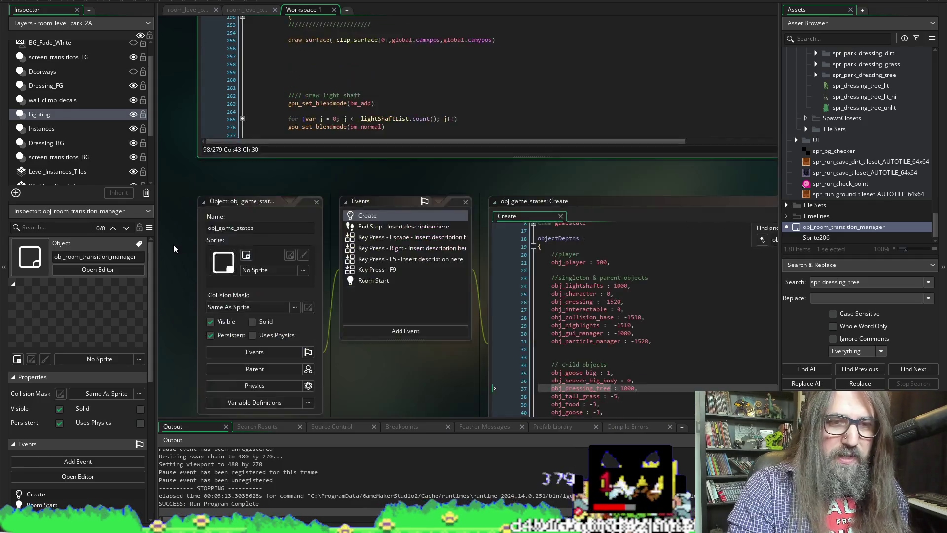
pyautogui.scroll(-5, 373, 274)
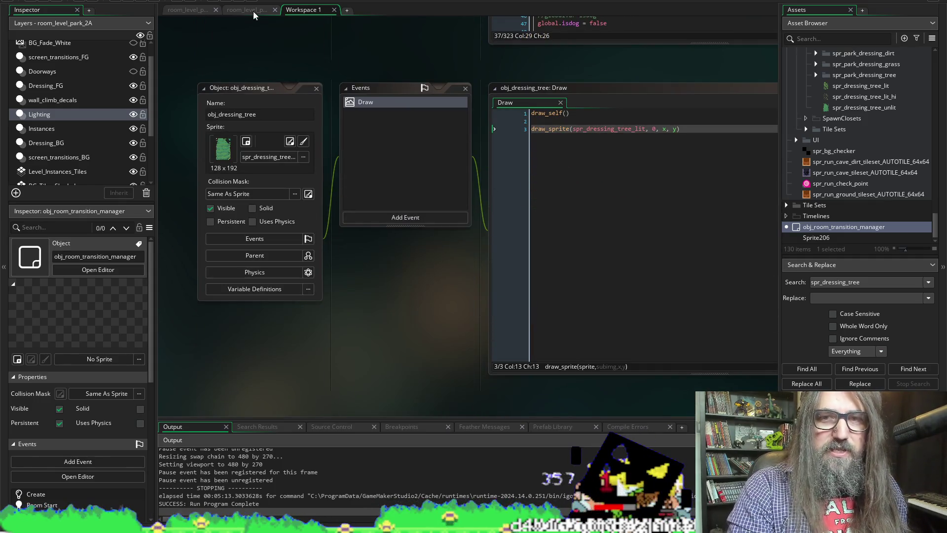
# Step: Paste the highlight draw call below draw_sprite with alpha 1, save, and run the game
pyautogui.click(690, 143)
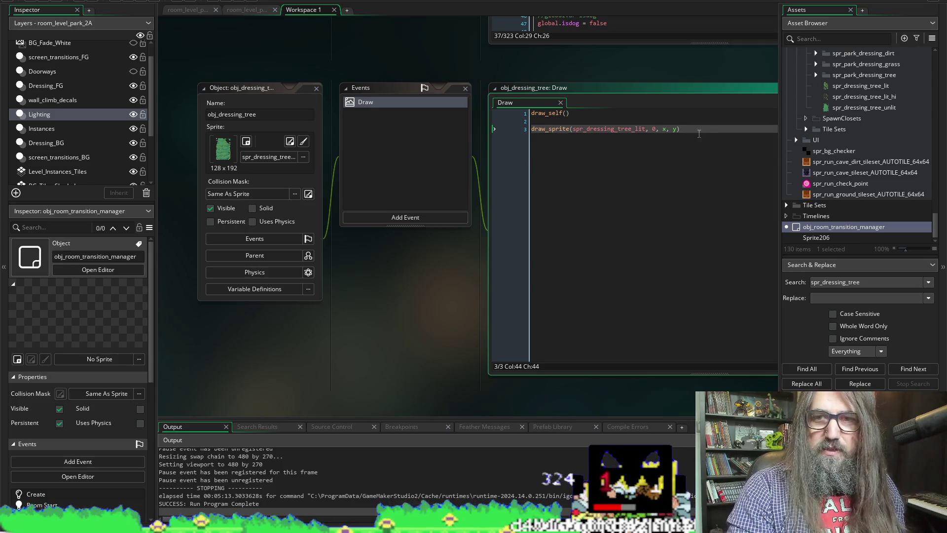
pyautogui.press('Return')
pyautogui.press('Return')
pyautogui.hotkey('ctrl', 'v')
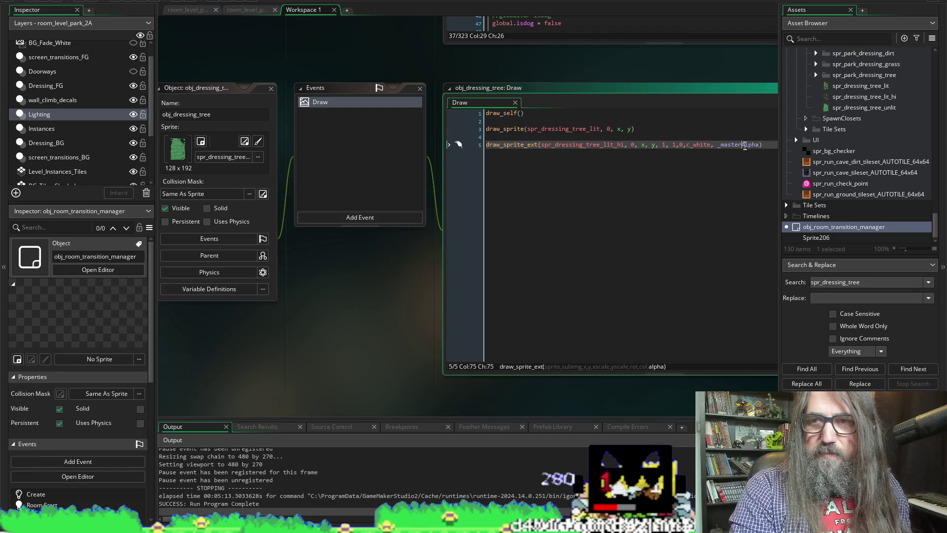
pyautogui.write('1')
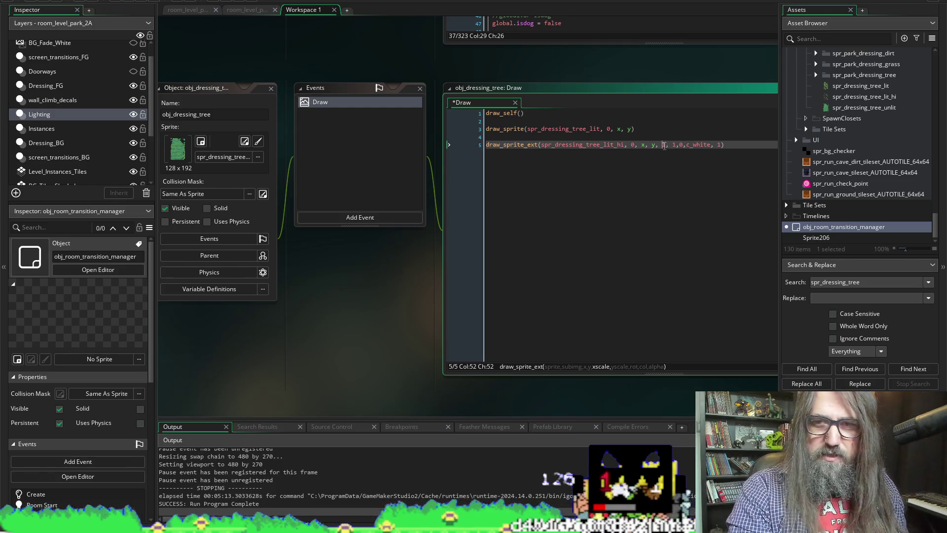
pyautogui.click(56, 2)
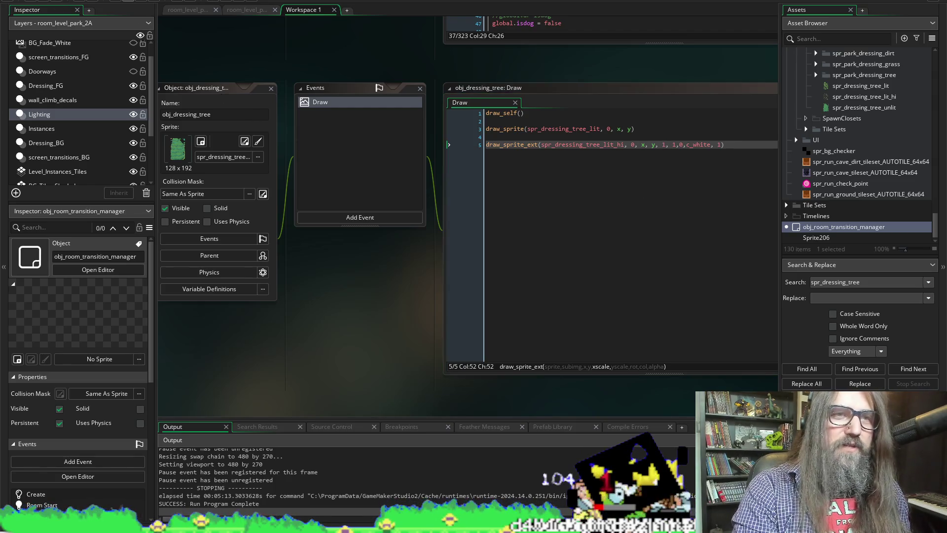
pyautogui.click(127, 1)
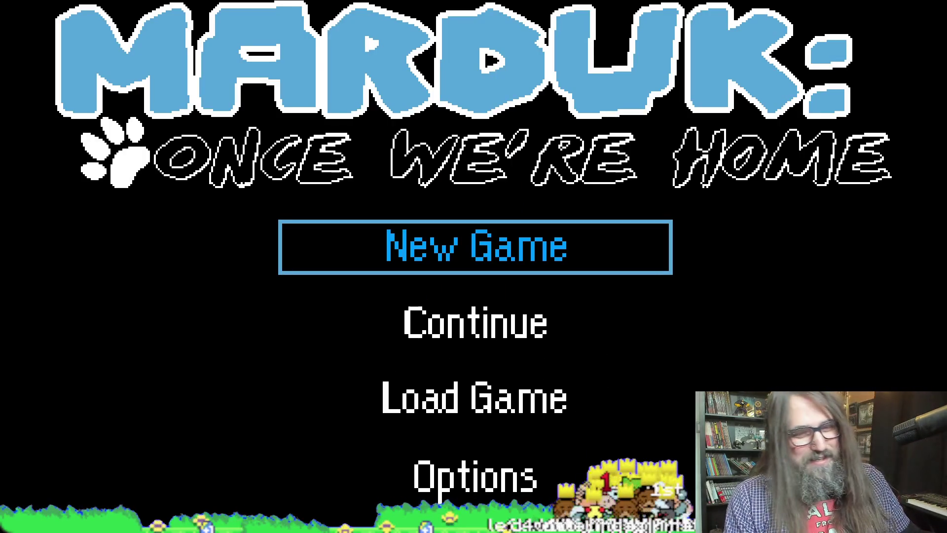
pyautogui.press('Down')
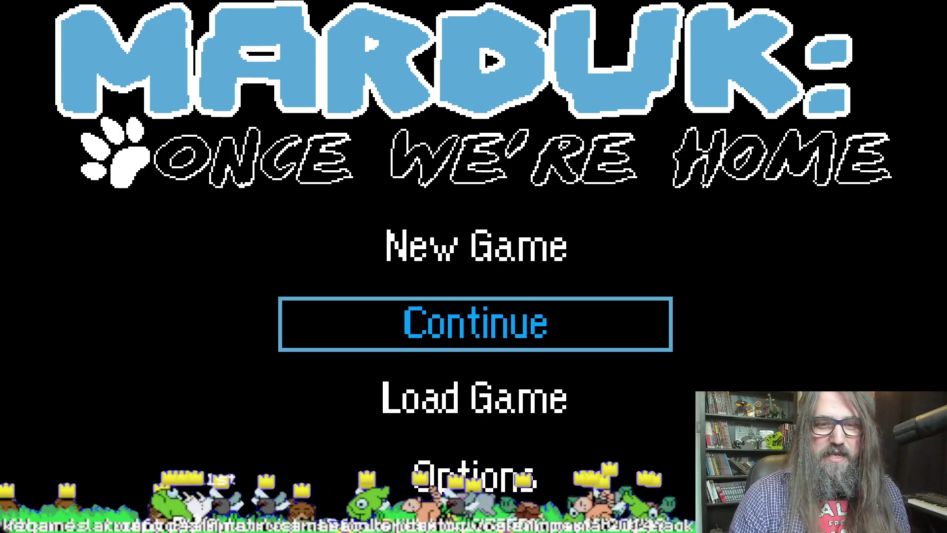
pyautogui.press('Return')
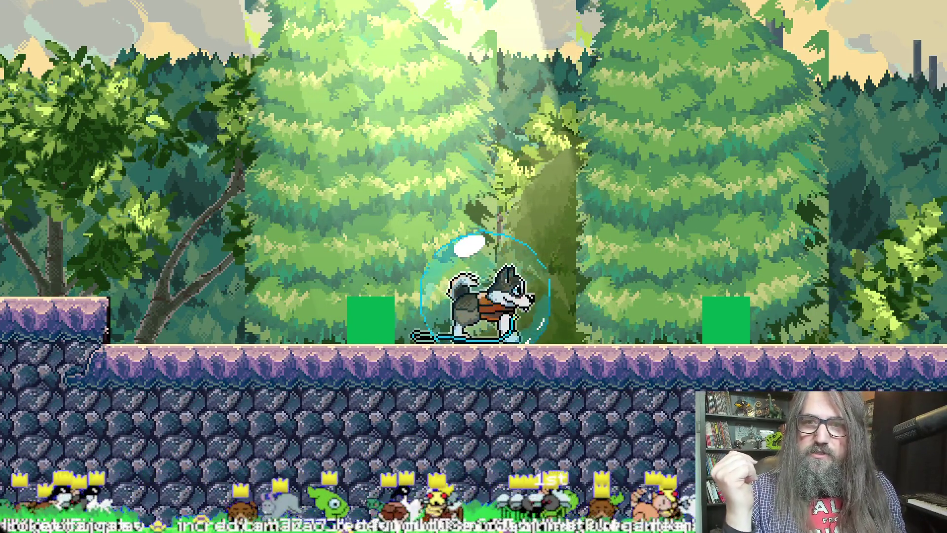
pyautogui.press('Escape')
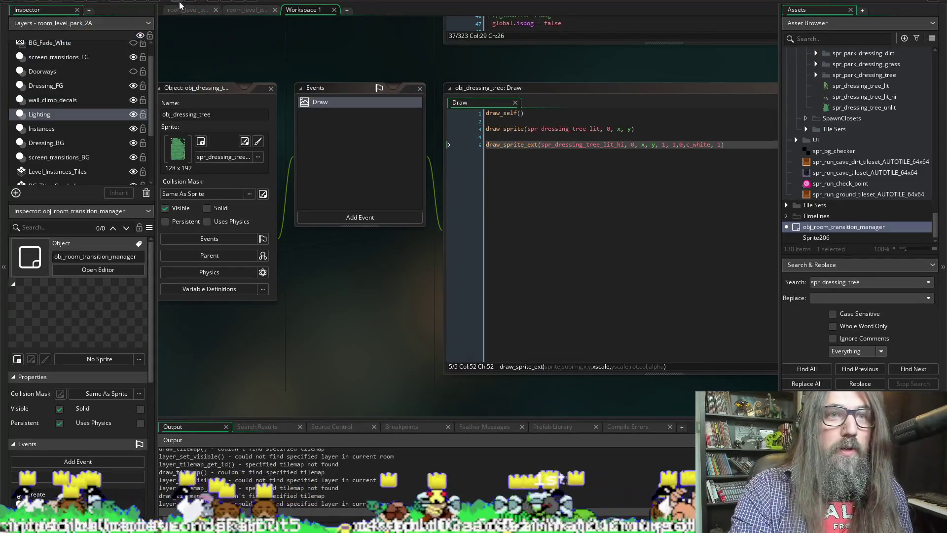
# Step: Comment out the highlight draw on line 5, rerun, and Continue into the level
pyautogui.click(494, 144)
pyautogui.hotkey('ctrl', 'k')
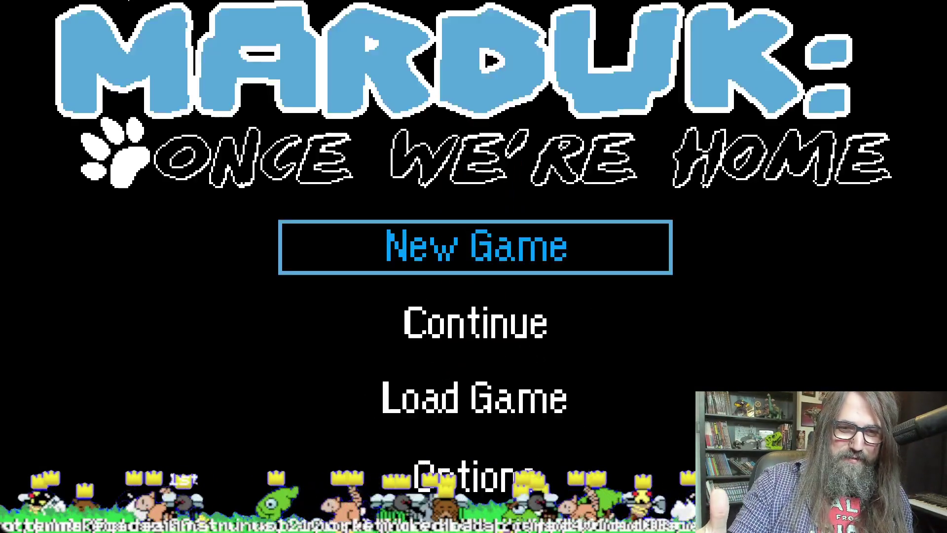
pyautogui.press('Down')
pyautogui.press('Return')
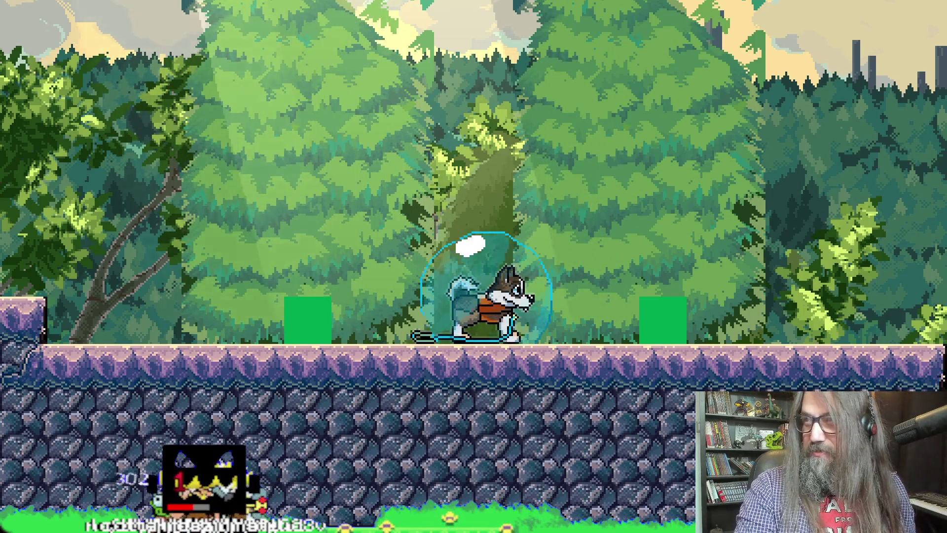
# Step: Screenshot the tree area of the game scene and close the game
pyautogui.press('Print')
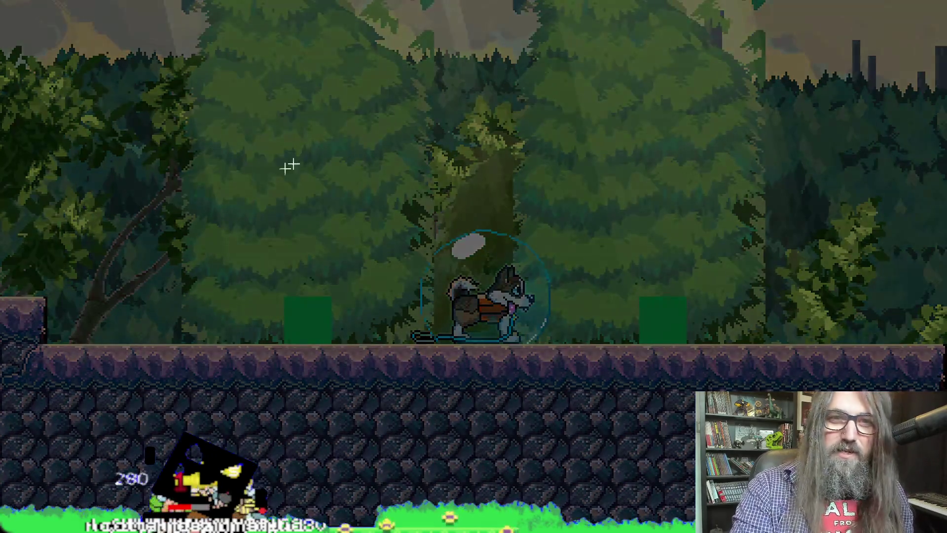
pyautogui.moveTo(196, 120)
pyautogui.mouseDown()
pyautogui.moveTo(425, 358)
pyautogui.moveTo(468, 363)
pyautogui.mouseUp()
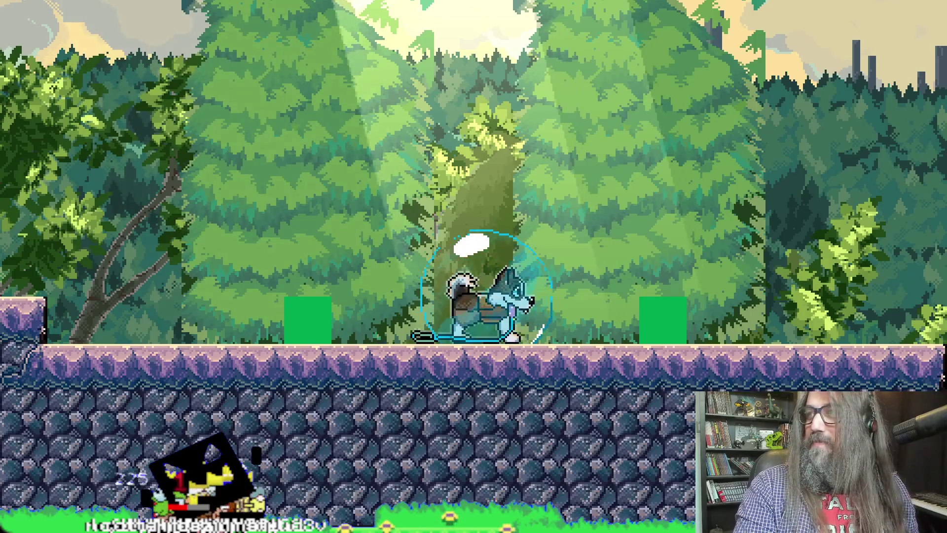
pyautogui.press('Escape')
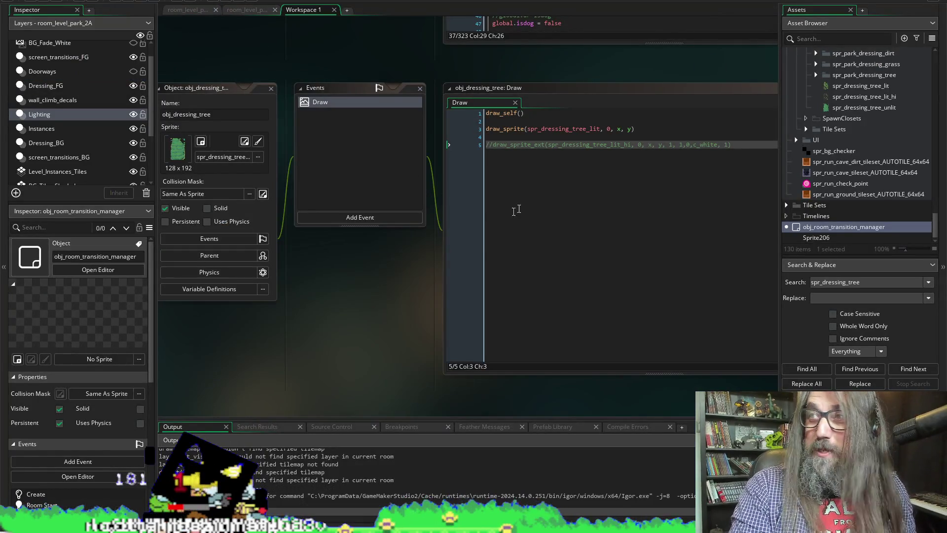
# Step: Create a new Aseprite sprite and paste the game screenshot into it
pyautogui.hotkey('alt', 'Tab')
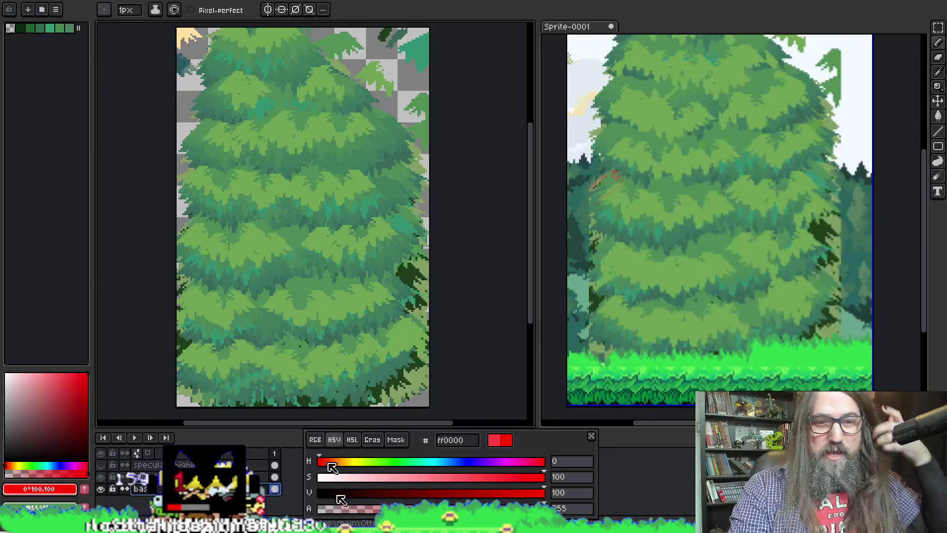
pyautogui.click(56, 9)
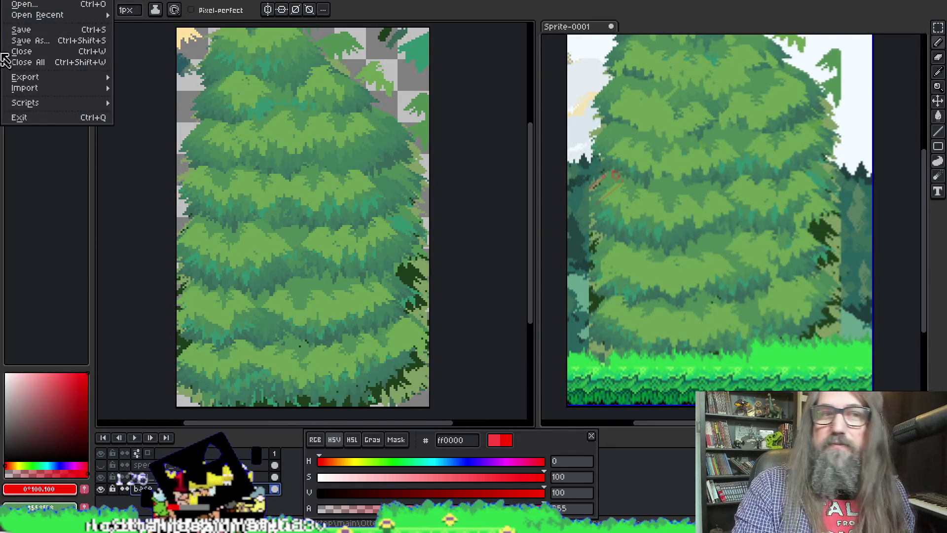
pyautogui.click(27, 3)
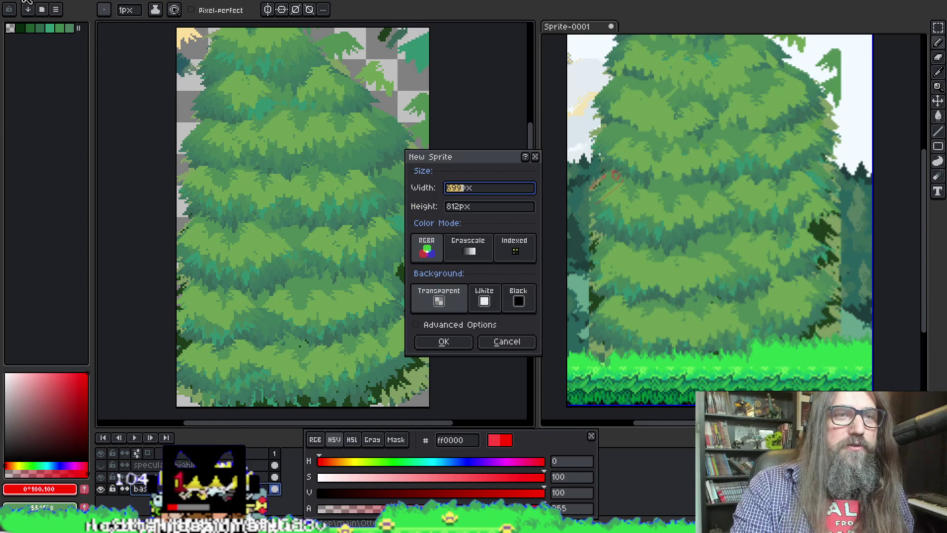
pyautogui.click(439, 344)
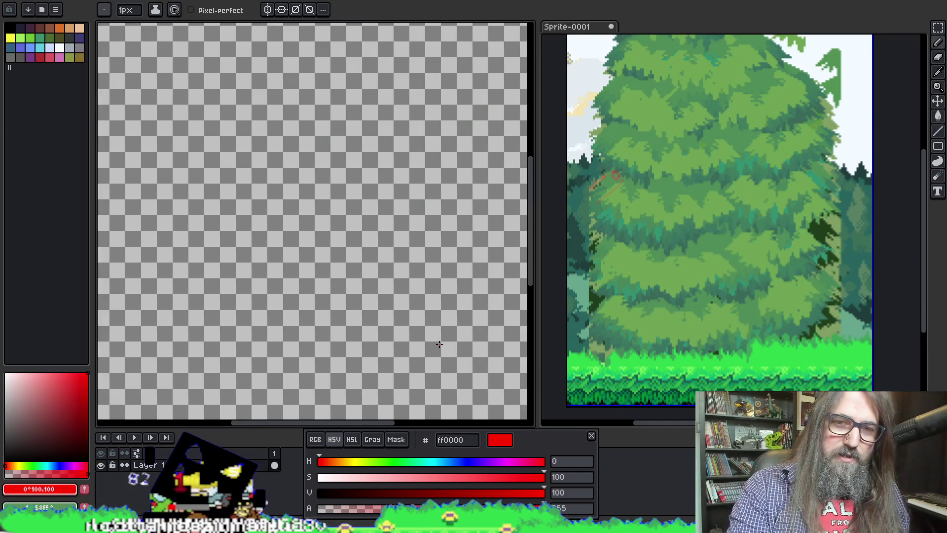
pyautogui.hotkey('ctrl', 'v')
# Step: Frame the Sprite-0002 and Sprite-0001 reference views, then bring up the layered pine tree sprite
pyautogui.scroll(-2, 439, 348)
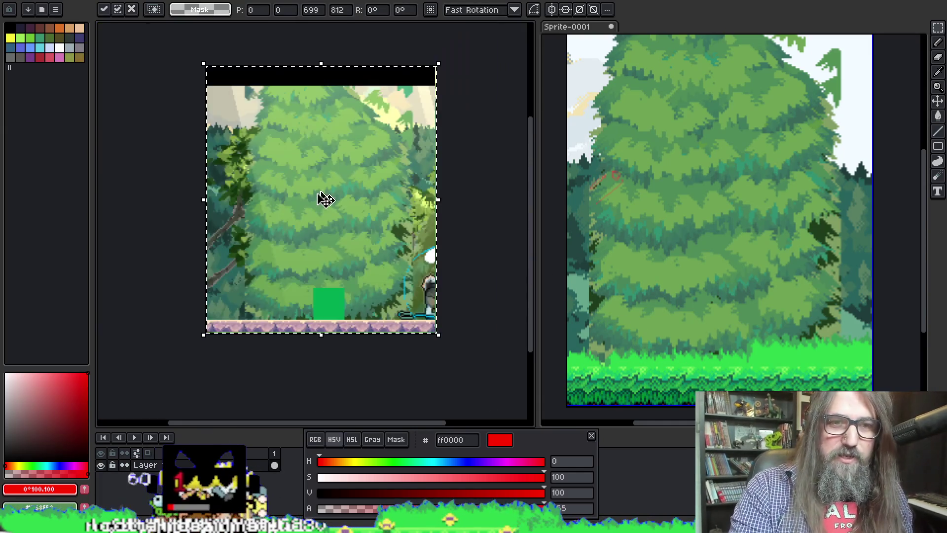
pyautogui.scroll(2, 295, 202)
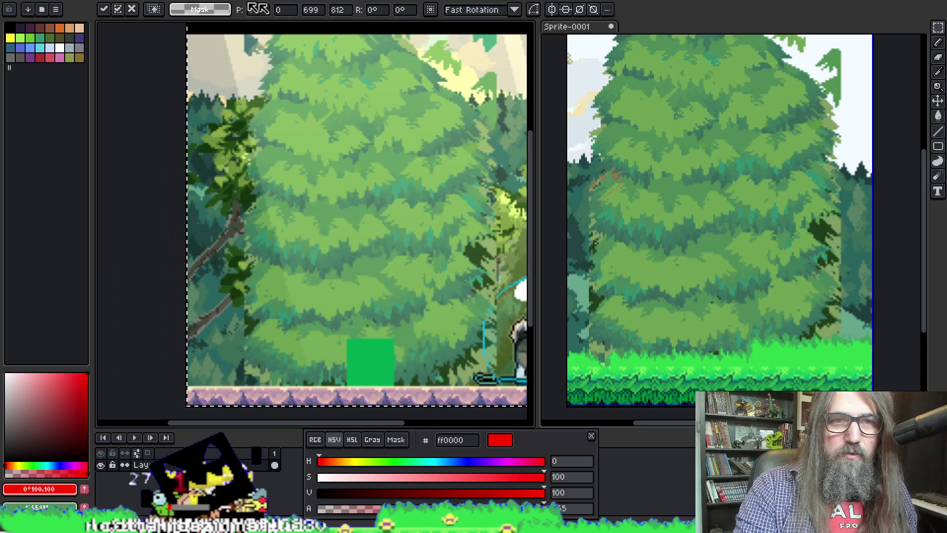
pyautogui.moveTo(139, 26)
pyautogui.mouseDown()
pyautogui.moveTo(539, 96)
pyautogui.moveTo(534, 108)
pyautogui.moveTo(778, 114)
pyautogui.mouseUp()
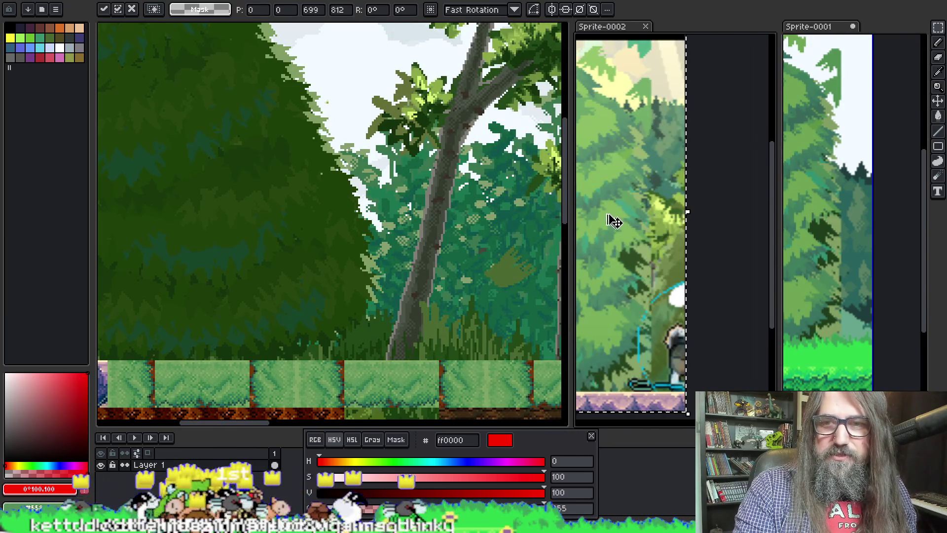
pyautogui.scroll(-1, 615, 218)
pyautogui.scroll(4, 641, 214)
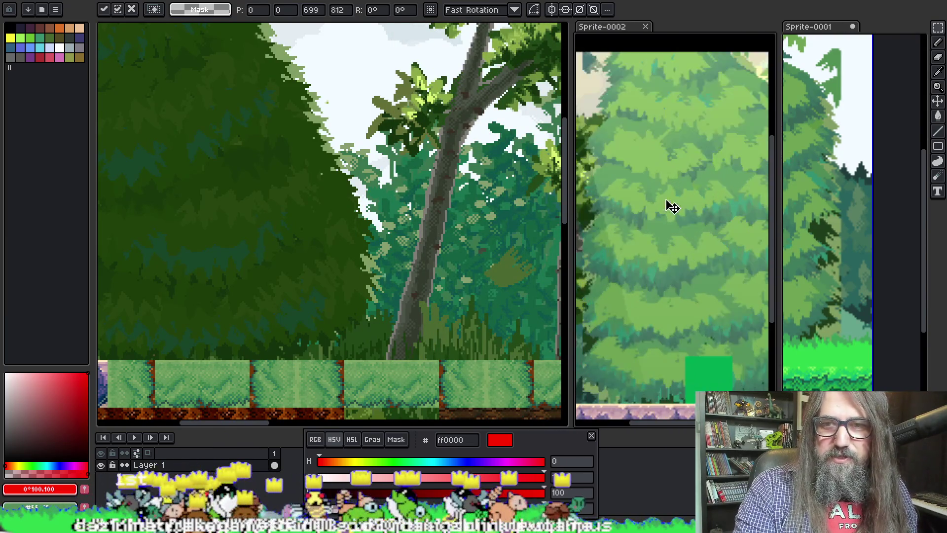
pyautogui.moveTo(672, 207)
pyautogui.mouseDown()
pyautogui.moveTo(691, 165)
pyautogui.moveTo(664, 143)
pyautogui.mouseUp()
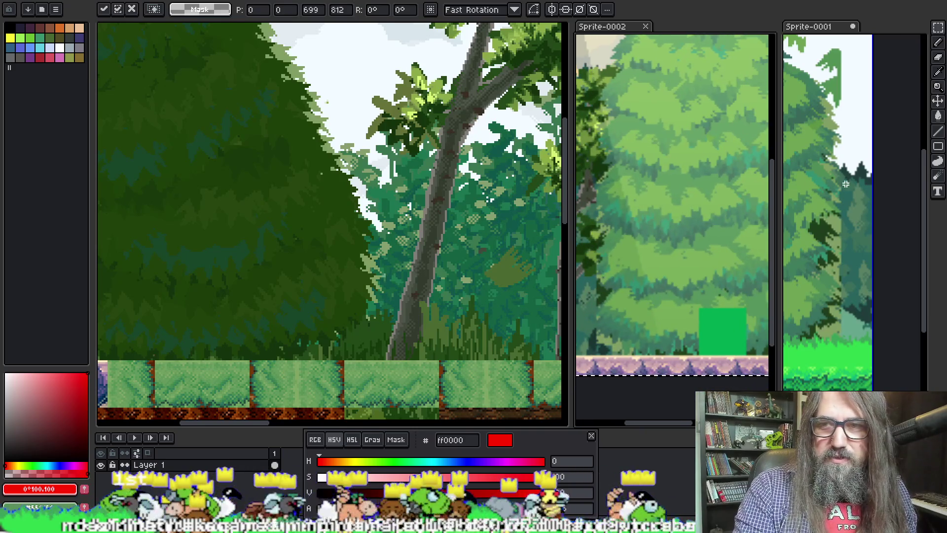
pyautogui.moveTo(846, 183)
pyautogui.mouseDown()
pyautogui.moveTo(879, 192)
pyautogui.moveTo(828, 197)
pyautogui.moveTo(898, 197)
pyautogui.moveTo(862, 198)
pyautogui.moveTo(854, 217)
pyautogui.moveTo(854, 148)
pyautogui.mouseUp()
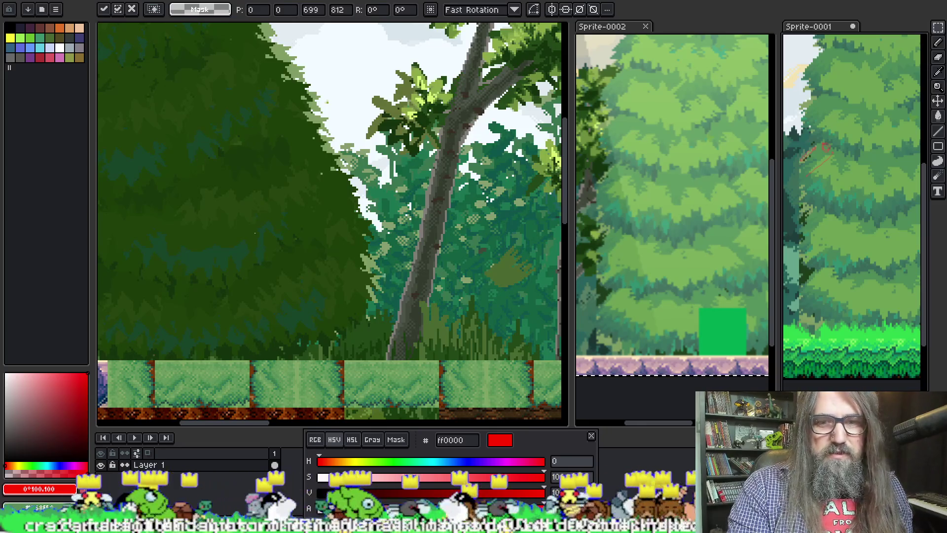
pyautogui.press('h')
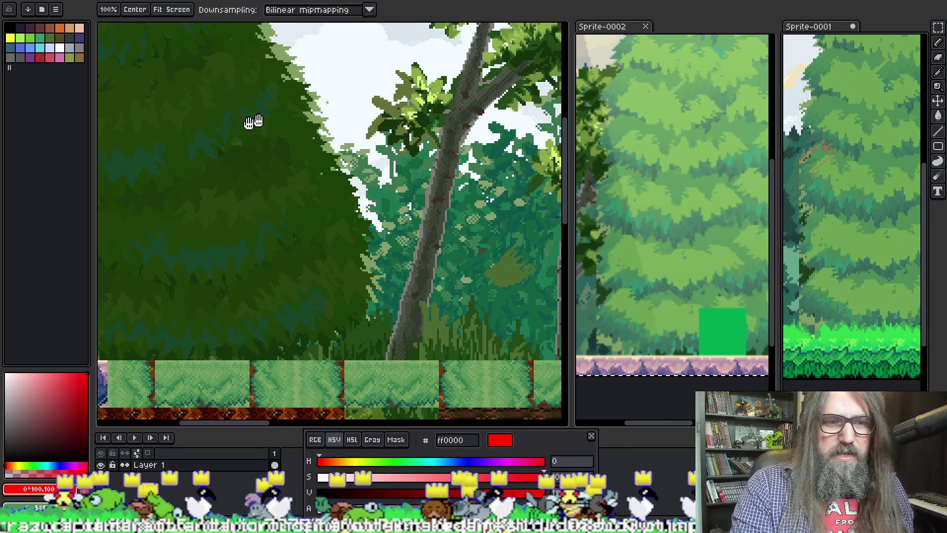
pyautogui.hotkey('ctrl', 'Tab')
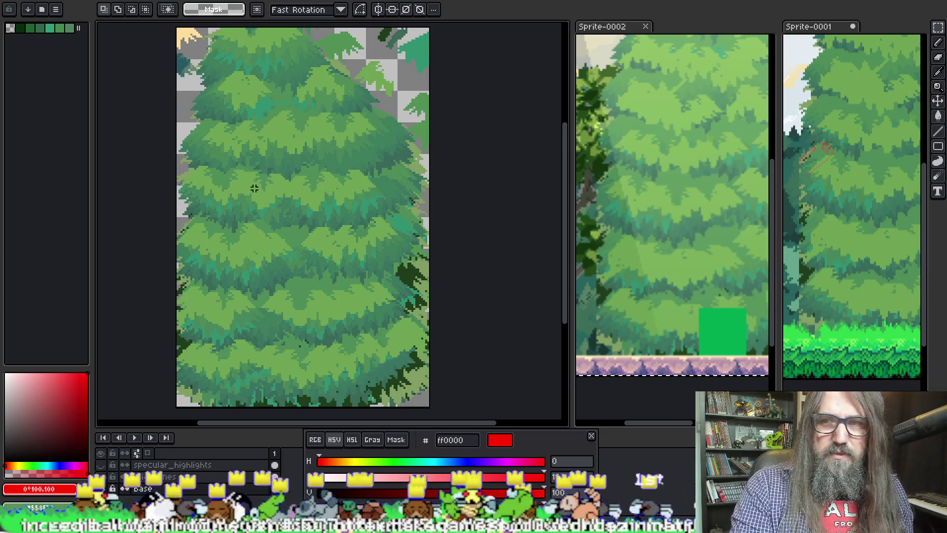
# Step: Frame the pine tree's foliage in Aseprite and switch to the 1px pixel-perfect Pencil
pyautogui.press('h')
pyautogui.moveTo(237, 213)
pyautogui.mouseDown()
pyautogui.moveTo(306, 163)
pyautogui.moveTo(256, 180)
pyautogui.mouseUp()
pyautogui.scroll(1, 256, 180)
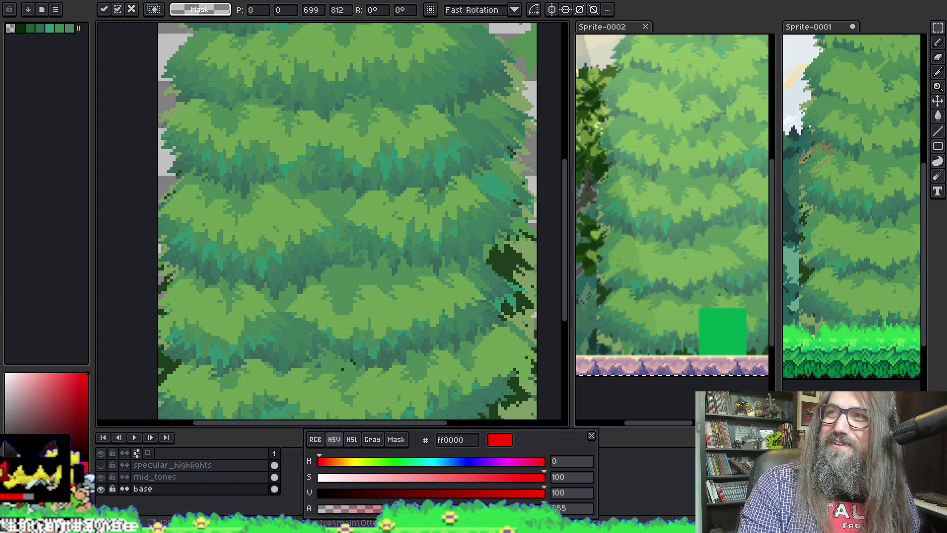
pyautogui.scroll(-2, 230, 278)
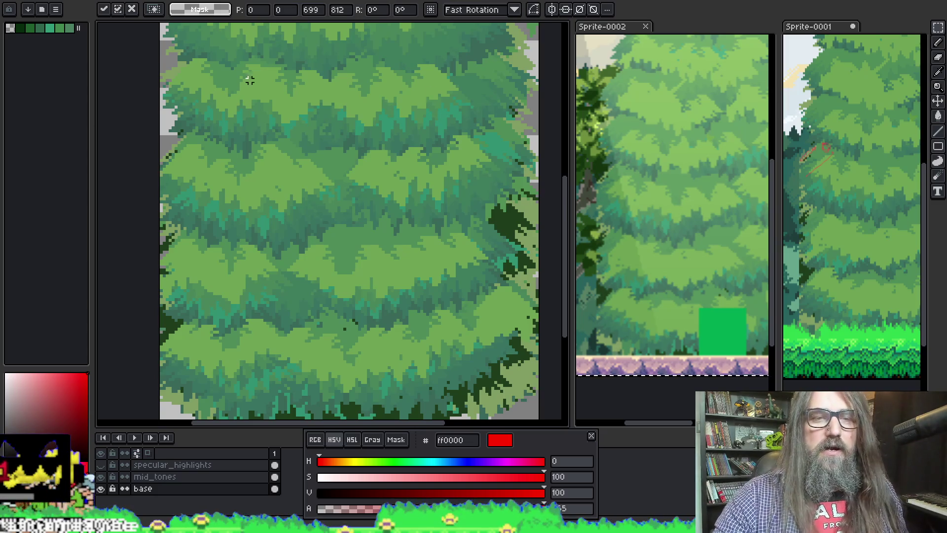
pyautogui.press('Return')
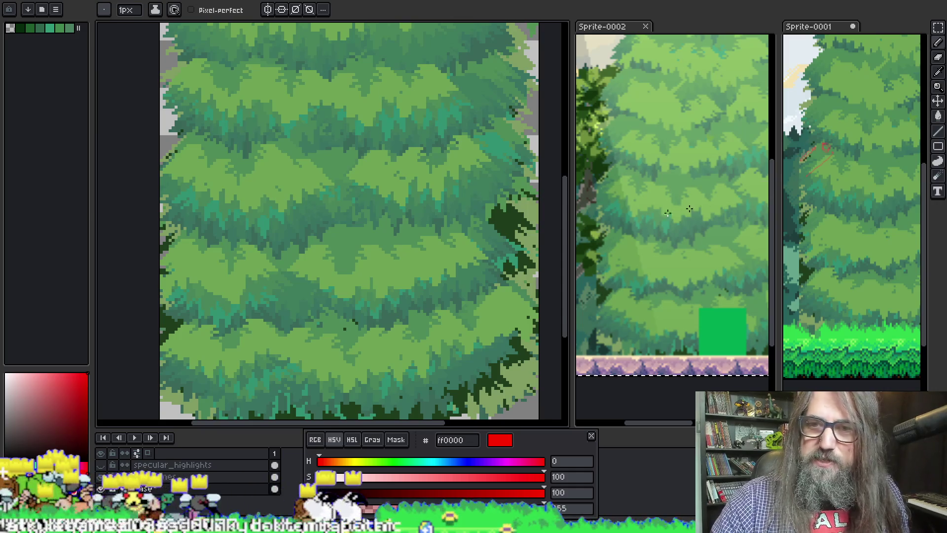
# Step: Draw a short red line of pixels on the tree's upper-left foliage, then return to GameMaker
pyautogui.click(611, 183)
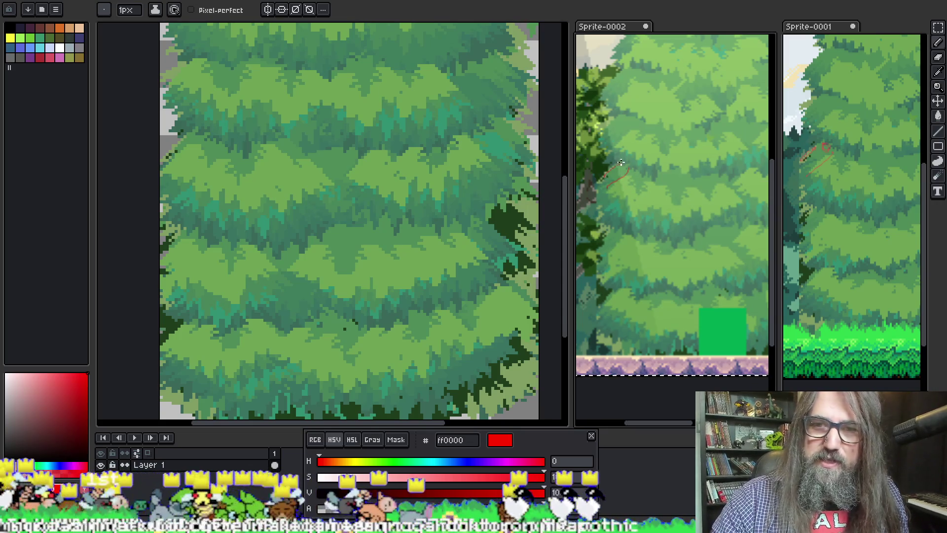
pyautogui.click(171, 157)
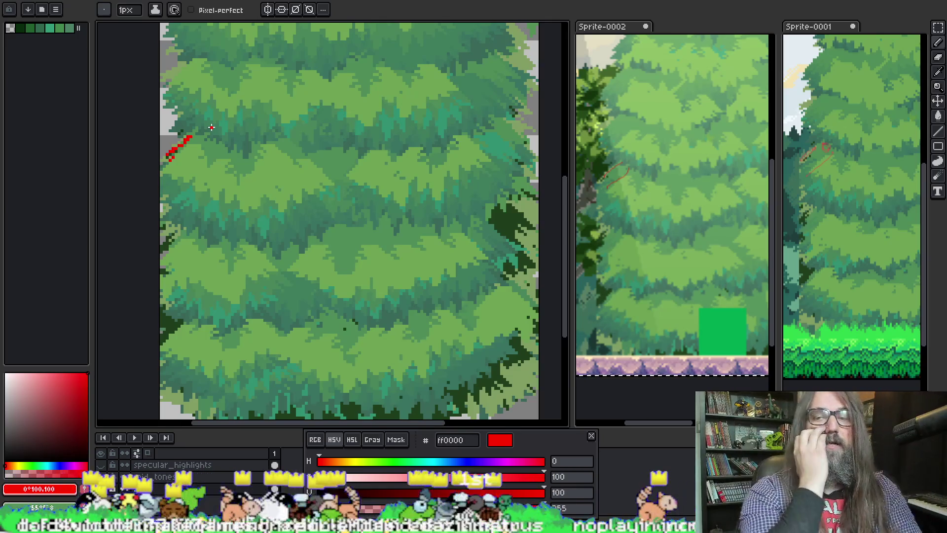
pyautogui.click(211, 127)
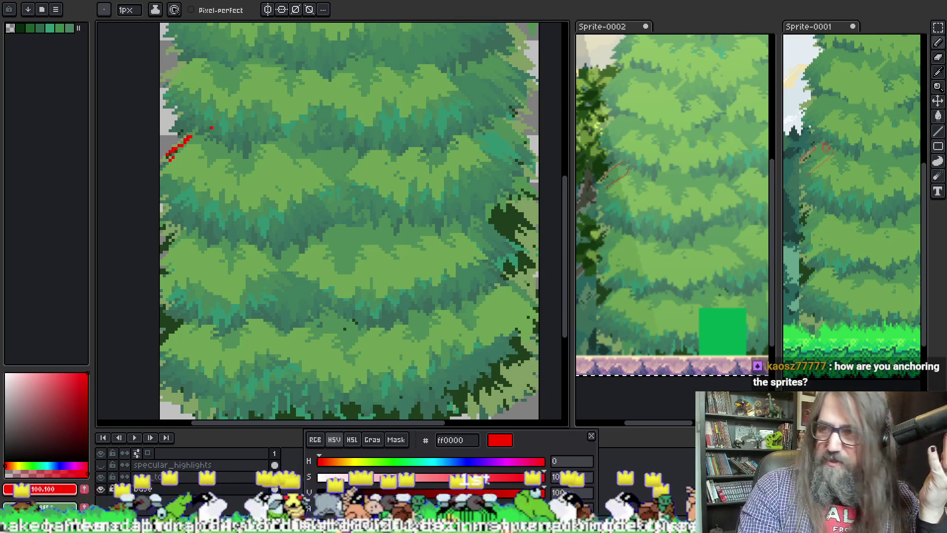
pyautogui.hotkey('alt', 'Tab')
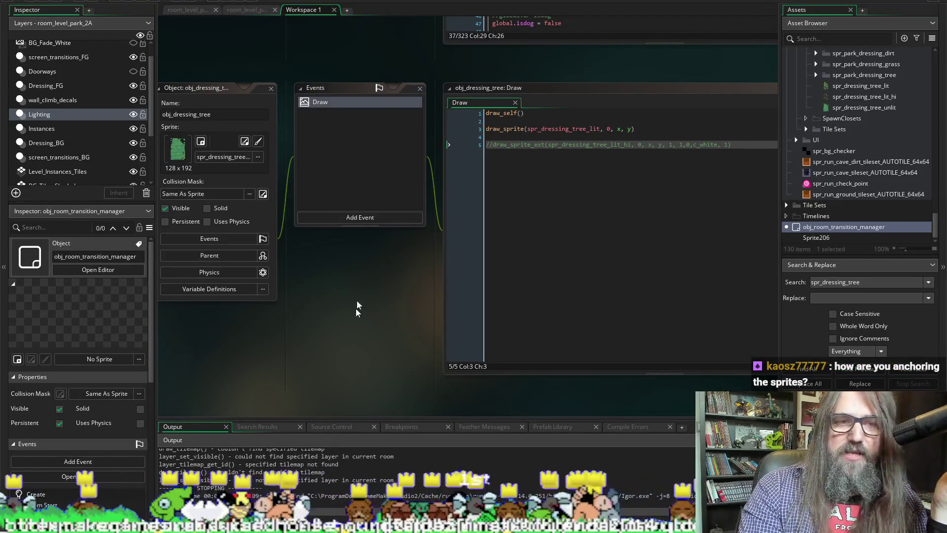
# Step: Scroll through the spr_dressing_tree_unlit, spr_dressing_tree_lit_hi and spr_dressing_tree_lit editors, stopping on spr_dressing_tree_lit
pyautogui.hotkey('ctrl', 'Tab')
pyautogui.hotkey('ctrl', 'Tab')
pyautogui.hotkey('ctrl', 'Tab')
pyautogui.hotkey('ctrl', 'Tab')
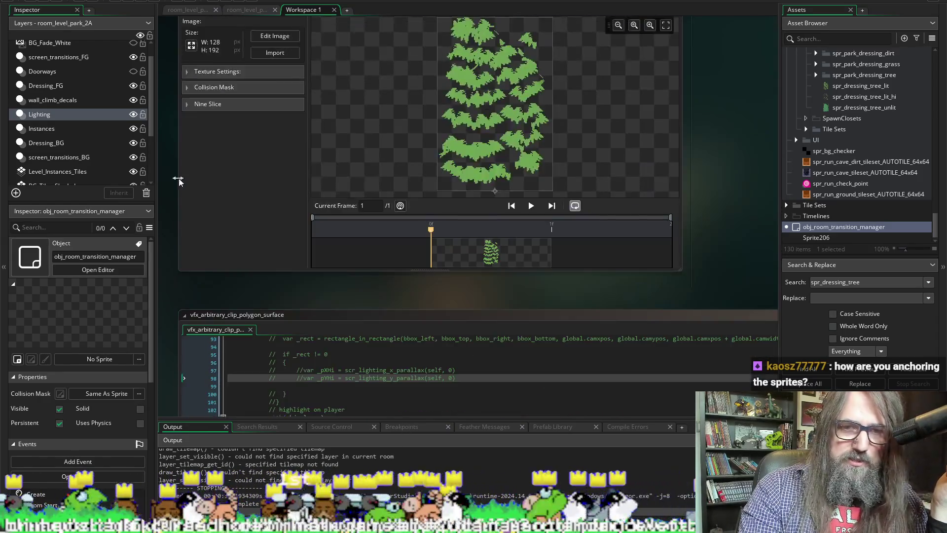
pyautogui.scroll(-5, 225, 176)
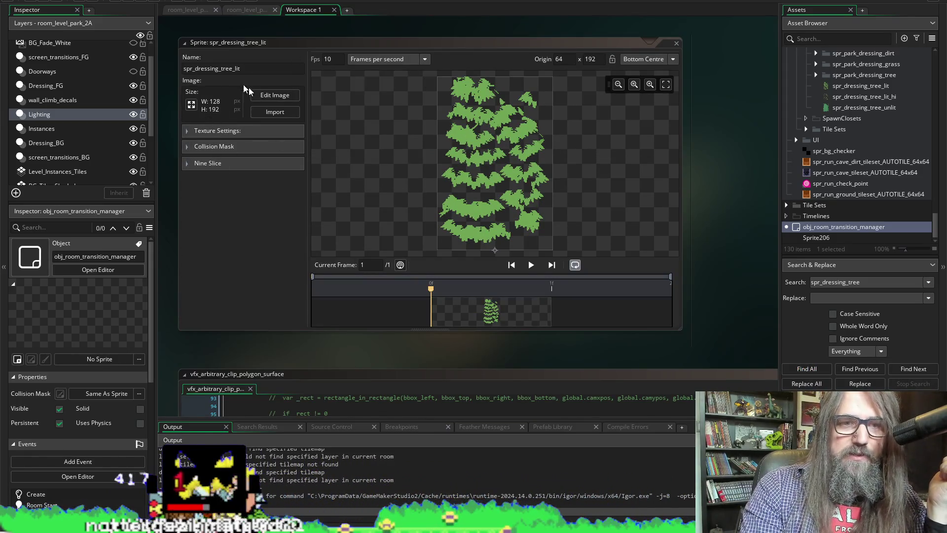
pyautogui.scroll(-3, 214, 256)
pyautogui.scroll(3, 221, 253)
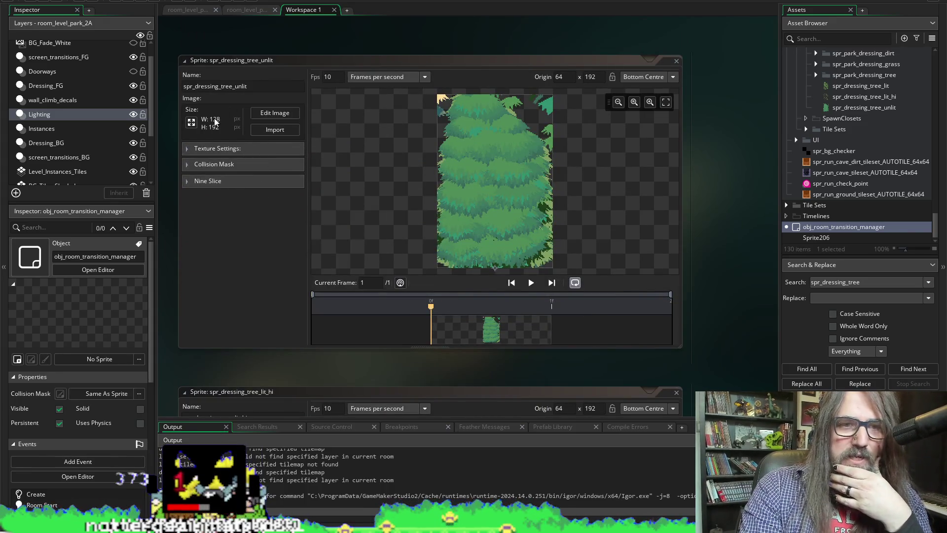
pyautogui.scroll(-3, 225, 249)
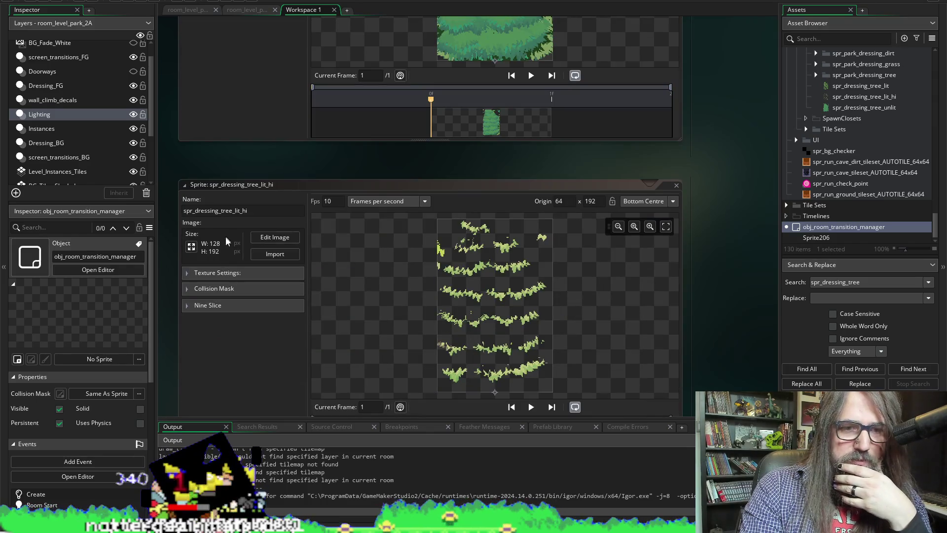
pyautogui.scroll(-3, 226, 238)
pyautogui.scroll(-2, 242, 356)
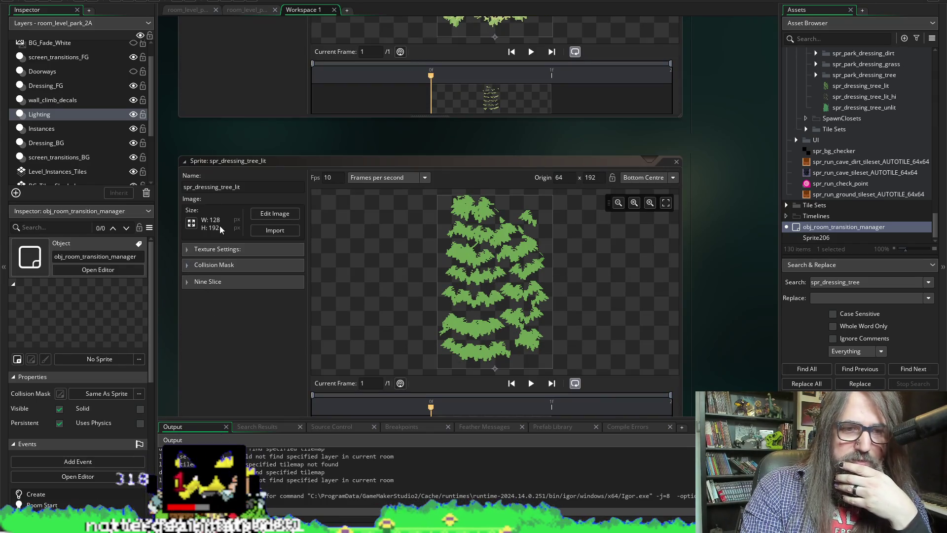
pyautogui.scroll(8, 714, 123)
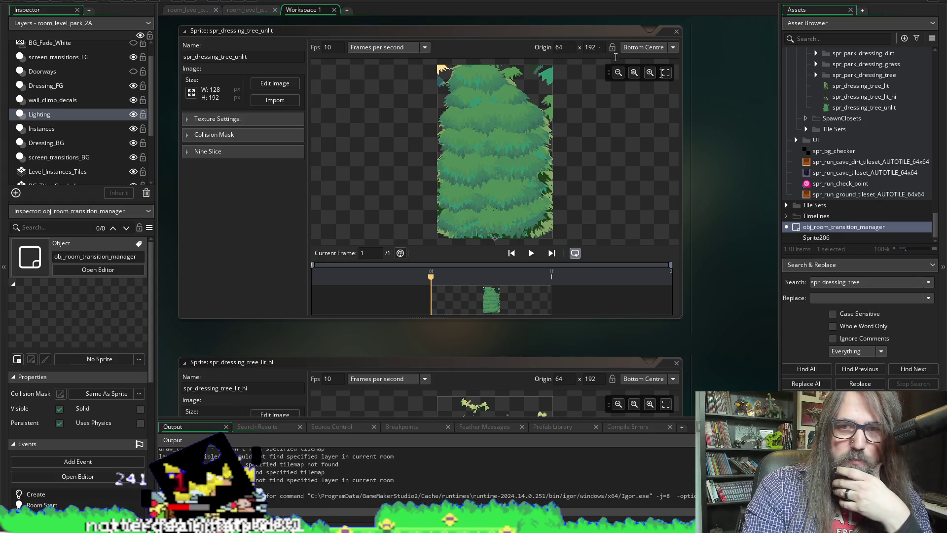
pyautogui.scroll(-4, 616, 58)
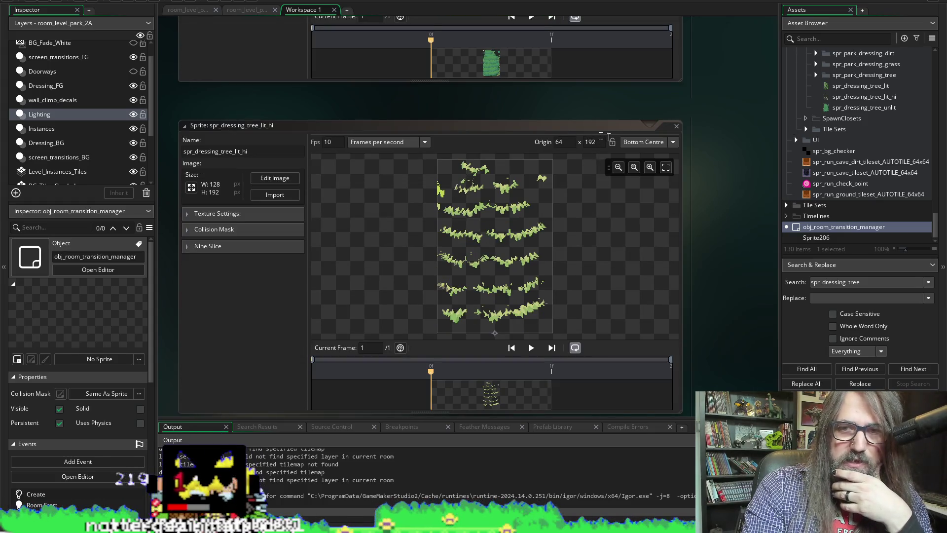
pyautogui.scroll(-5, 601, 137)
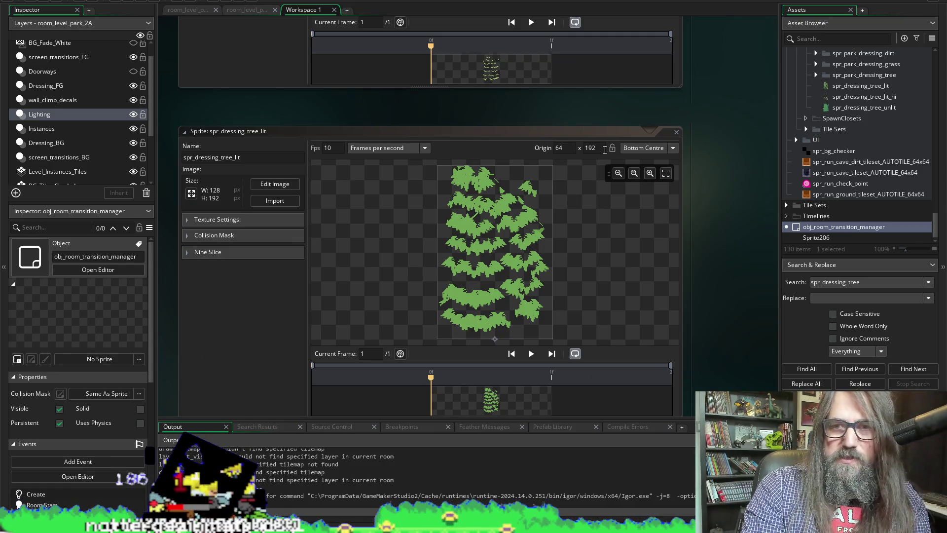
# Step: Reimport spr_dressing_park_tree_lit.png into the lit dressing tree sprite
pyautogui.click(266, 203)
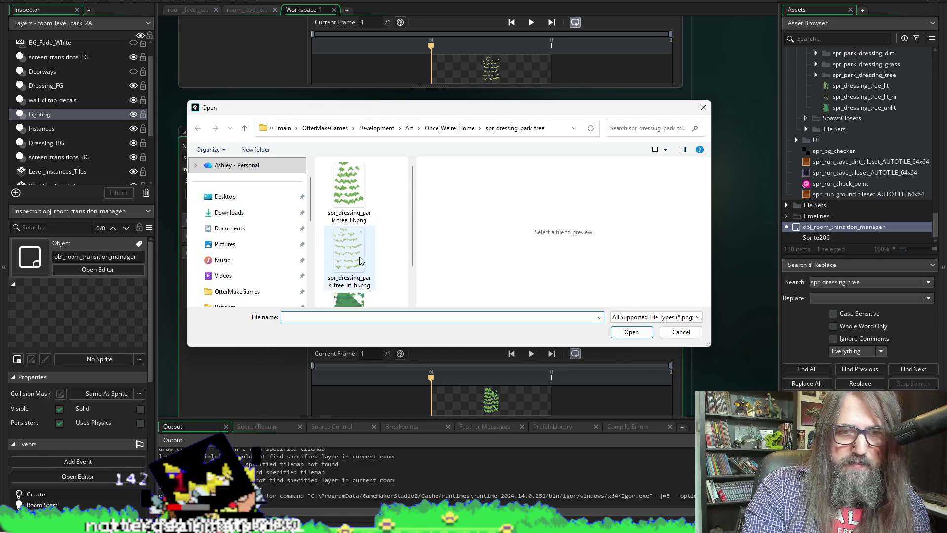
pyautogui.click(360, 191)
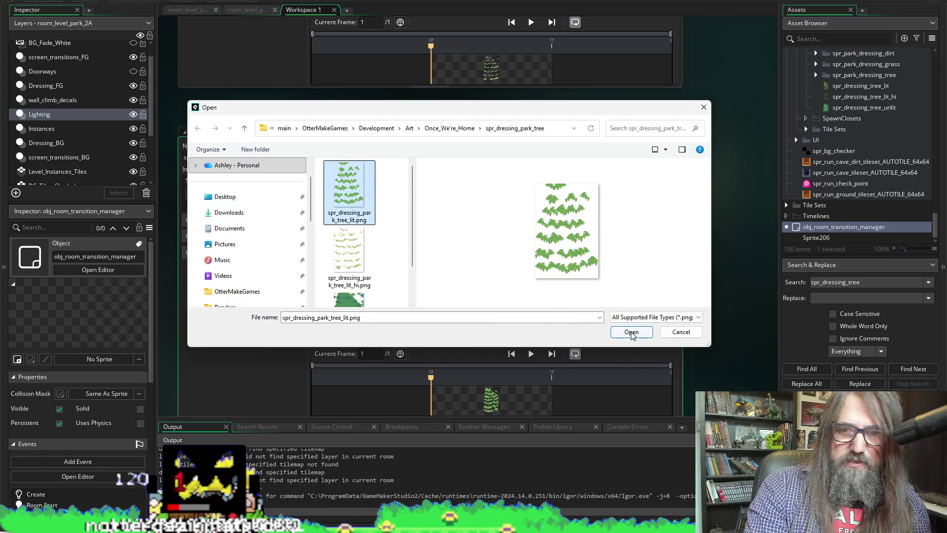
pyautogui.click(632, 332)
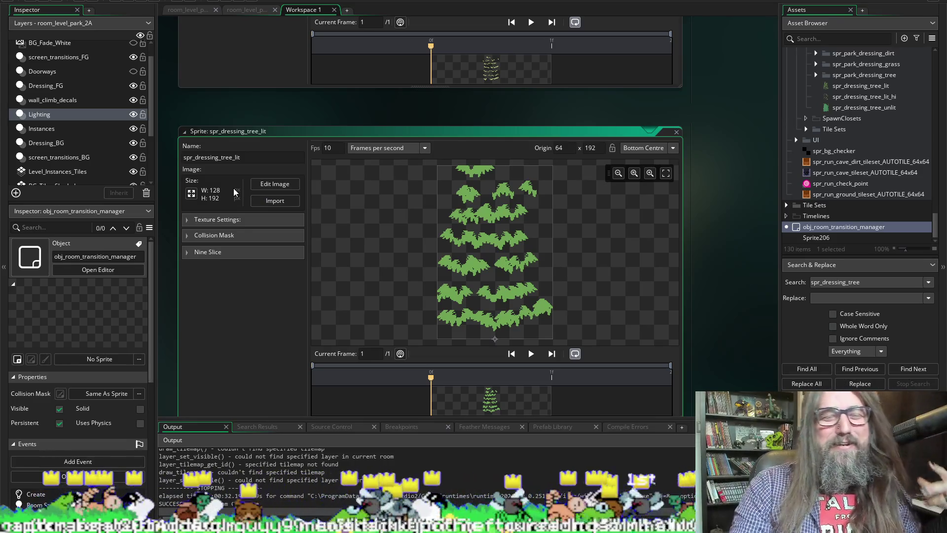
# Step: Reimport spr_dressing_park_tree_lit_hi.png into the lit_hi dressing tree sprite
pyautogui.scroll(-5, 168, 226)
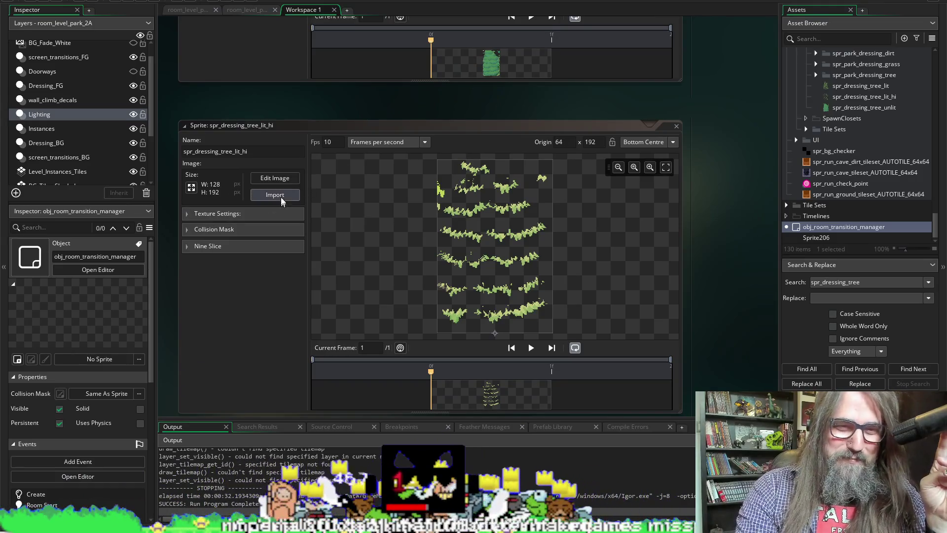
pyautogui.click(276, 196)
pyautogui.click(349, 251)
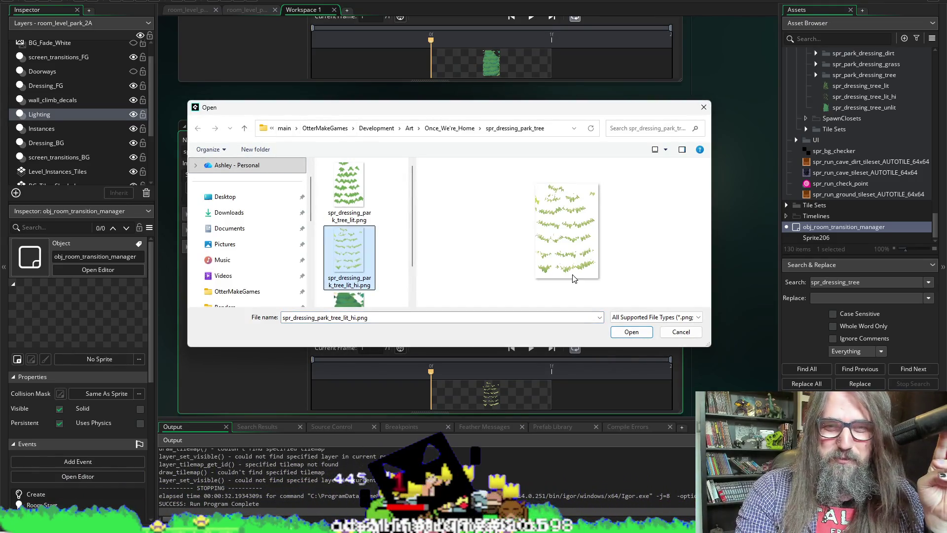
pyautogui.click(633, 333)
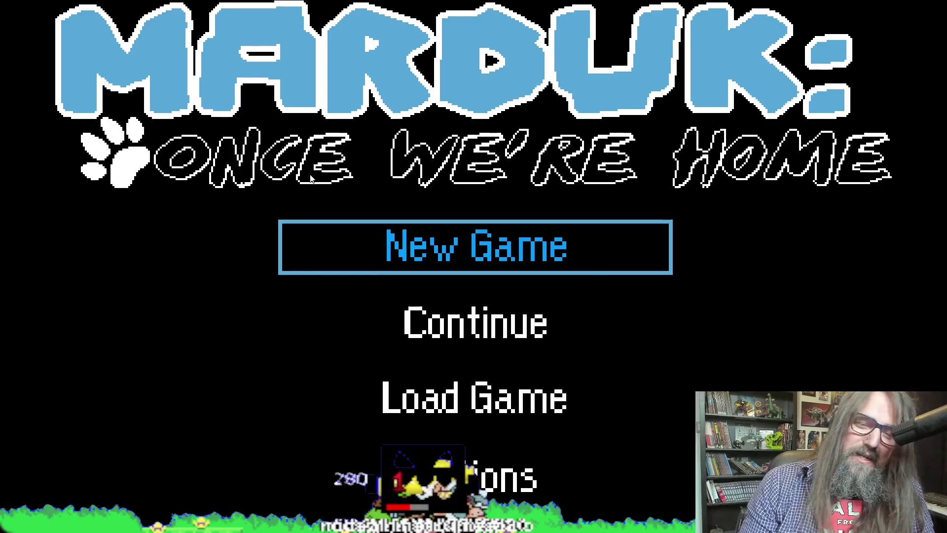
# Step: Choose Continue on the title menu to load the saved park level
pyautogui.press('Down')
pyautogui.press('Return')
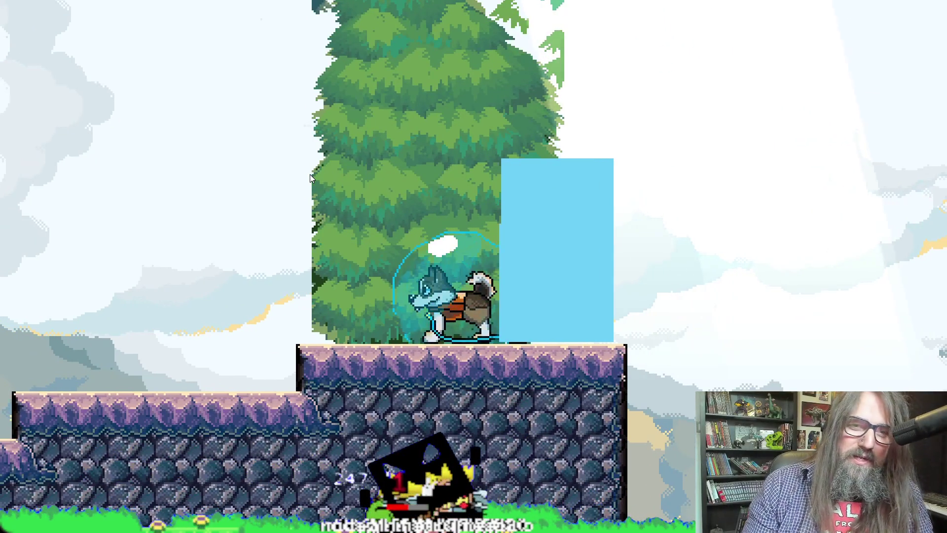
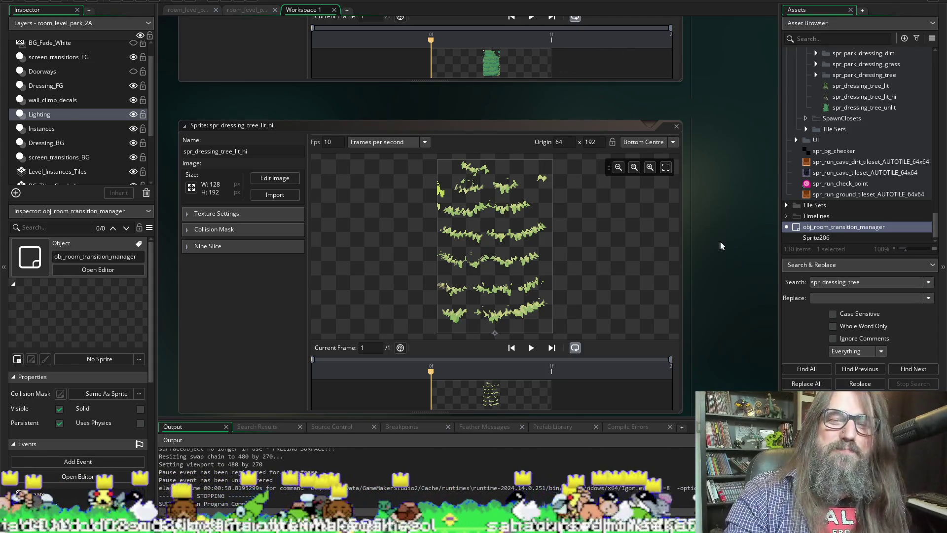
# Step: Uncomment the draw_sprite_ext line for spr_dressing_tree_lit_hi in the tree's Draw event and run the game
pyautogui.scroll(1, 710, 250)
pyautogui.scroll(15, 711, 255)
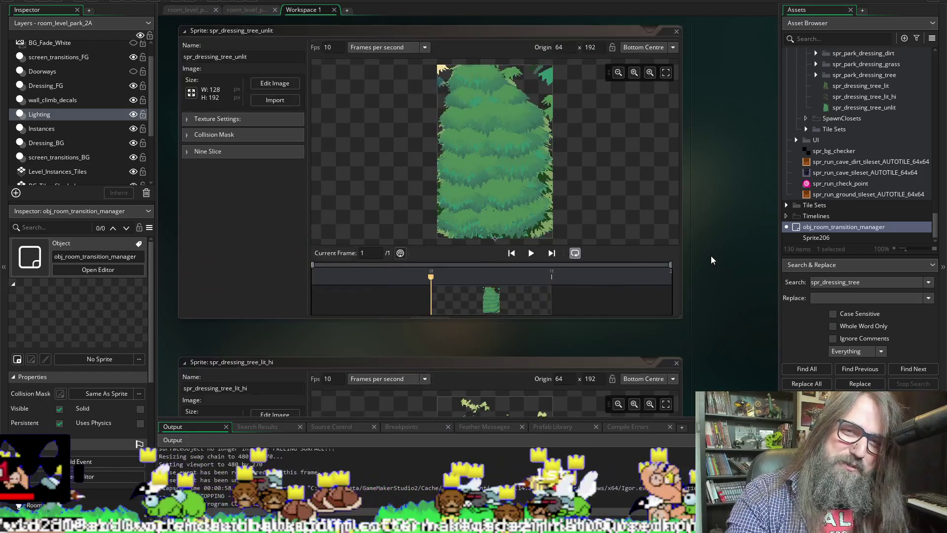
pyautogui.scroll(-20, 712, 252)
pyautogui.scroll(-15, 702, 251)
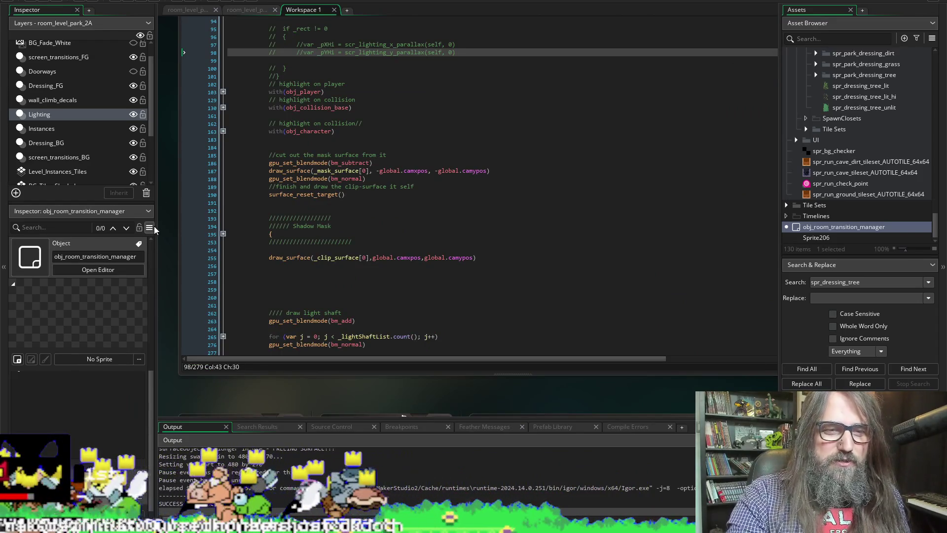
pyautogui.scroll(-15, 163, 215)
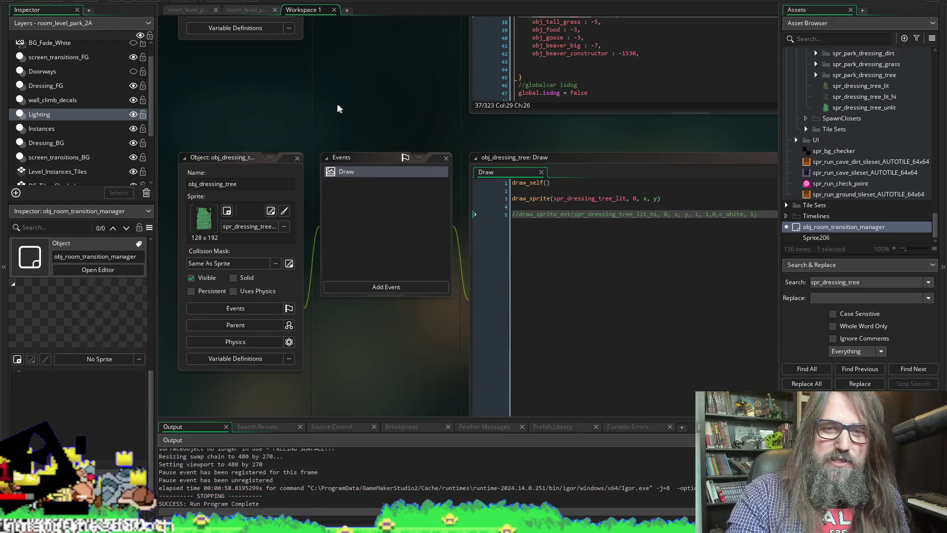
pyautogui.scroll(-5, 537, 184)
pyautogui.scroll(4, 428, 284)
pyautogui.click(607, 248)
pyautogui.press('Home')
pyautogui.press('Delete')
pyautogui.press('Delete')
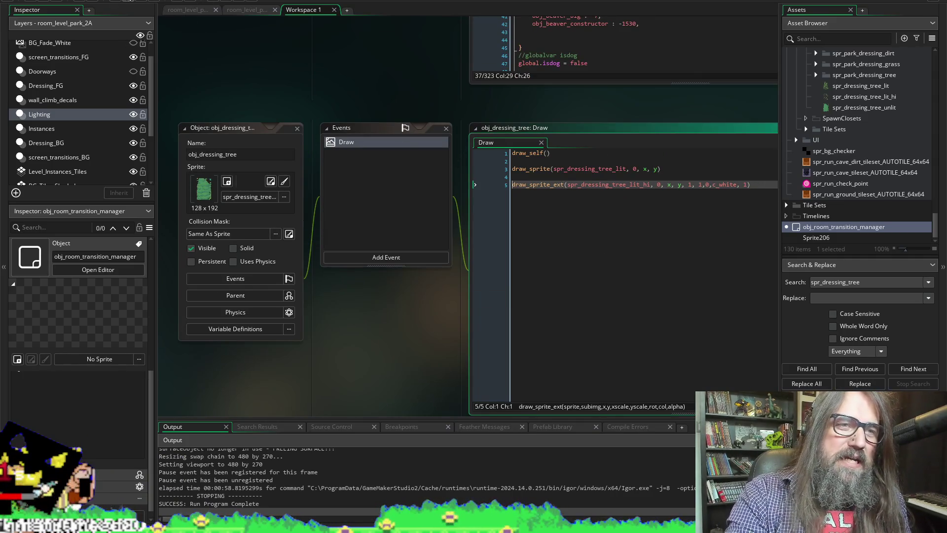
pyautogui.click(127, 1)
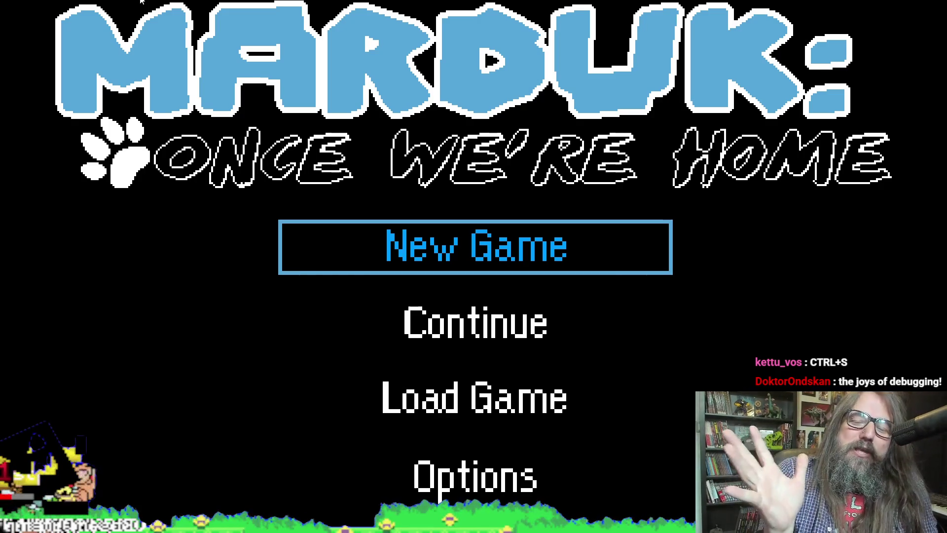
# Step: Choose Continue on the title menu and enter level 1-1A from the map
pyautogui.press('Down')
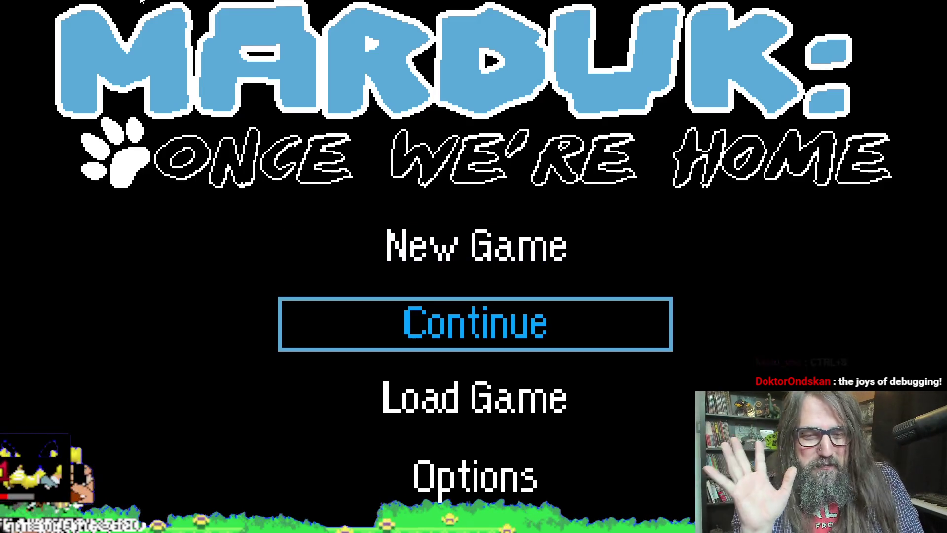
pyautogui.press('Return')
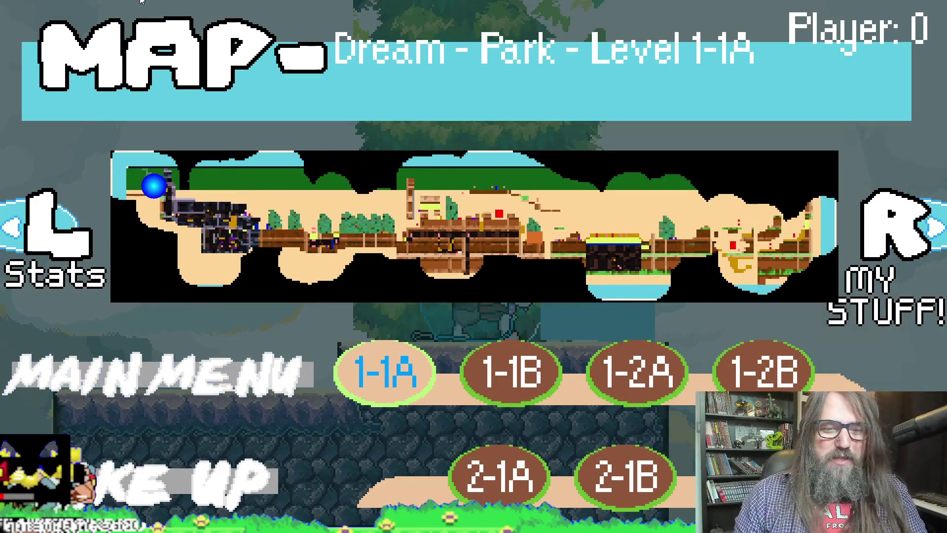
pyautogui.press('Return')
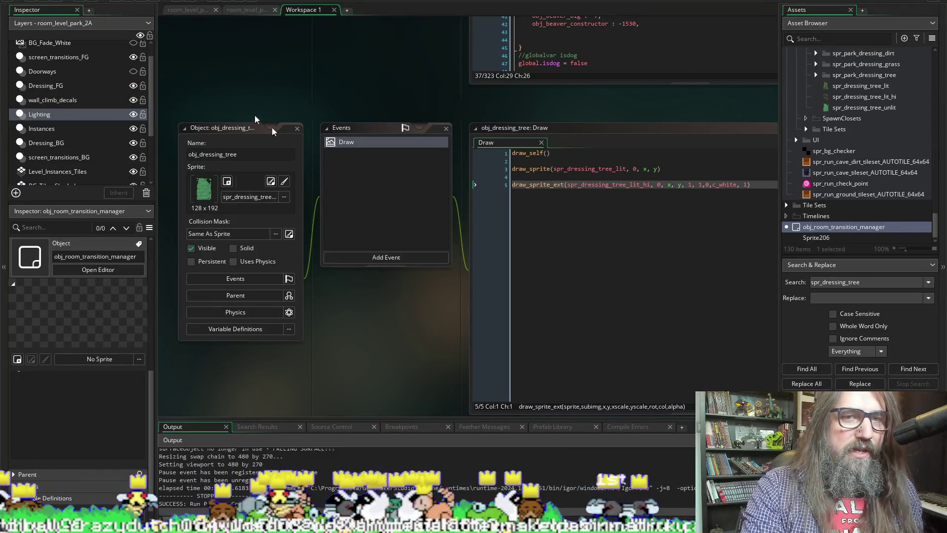
# Step: Close the game, delete obj_dressing_tree's Draw event, and scroll to obj_game_states' Create code
pyautogui.click(352, 167)
pyautogui.rightClick(352, 143)
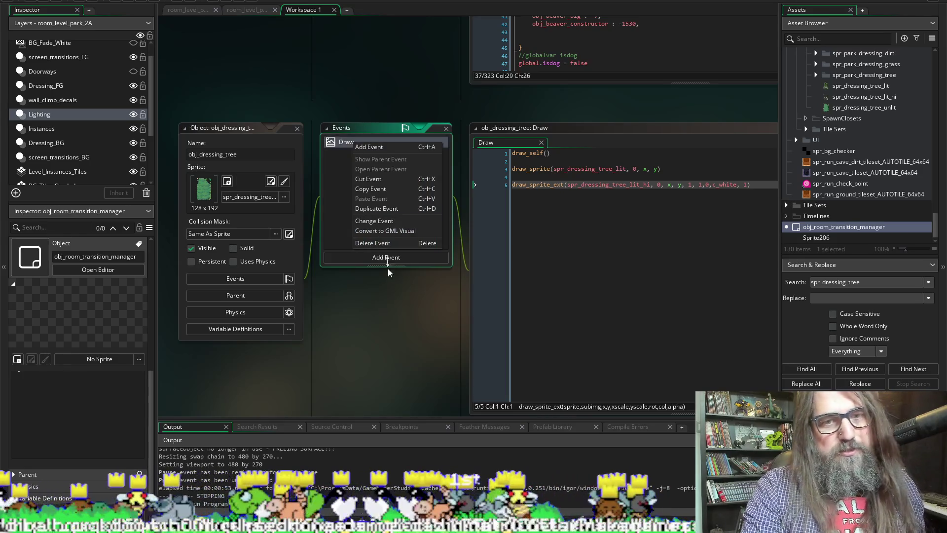
pyautogui.click(388, 244)
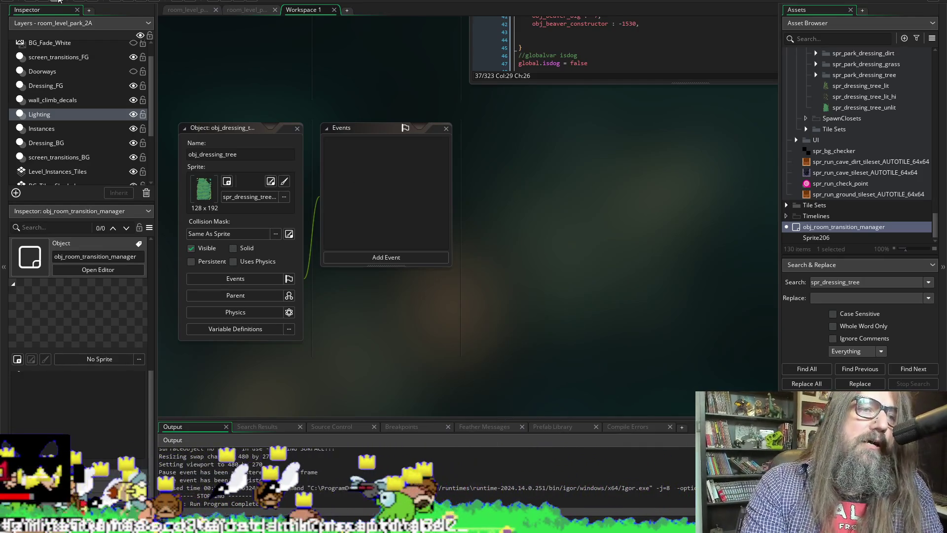
pyautogui.scroll(5, 501, 191)
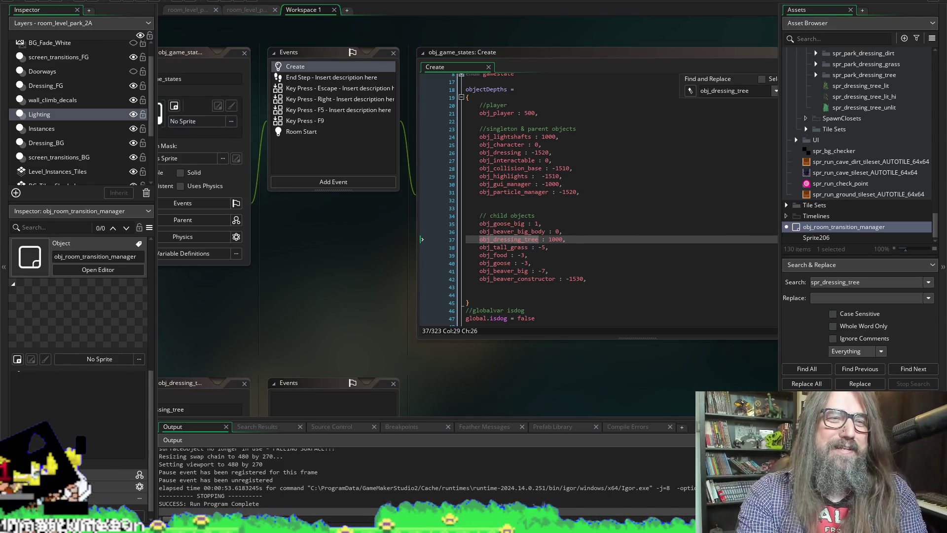
# Step: Pan the workspace and widen the code area to show the vfx_arbitrary_clip_polygon_surface script
pyautogui.moveTo(360, 318)
pyautogui.mouseDown()
pyautogui.moveTo(277, 301)
pyautogui.moveTo(296, 313)
pyautogui.moveTo(482, 292)
pyautogui.moveTo(300, 297)
pyautogui.mouseUp()
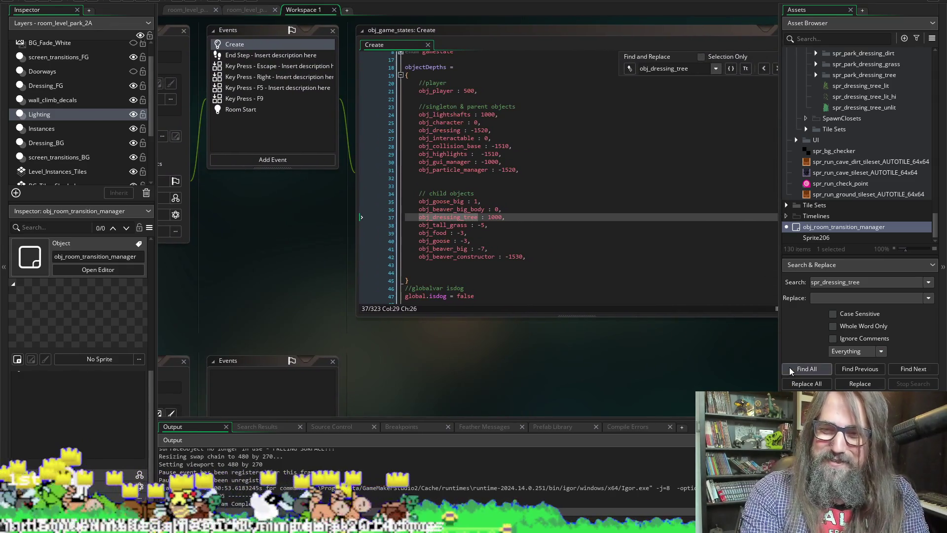
pyautogui.moveTo(778, 355); pyautogui.dragTo(810, 358)
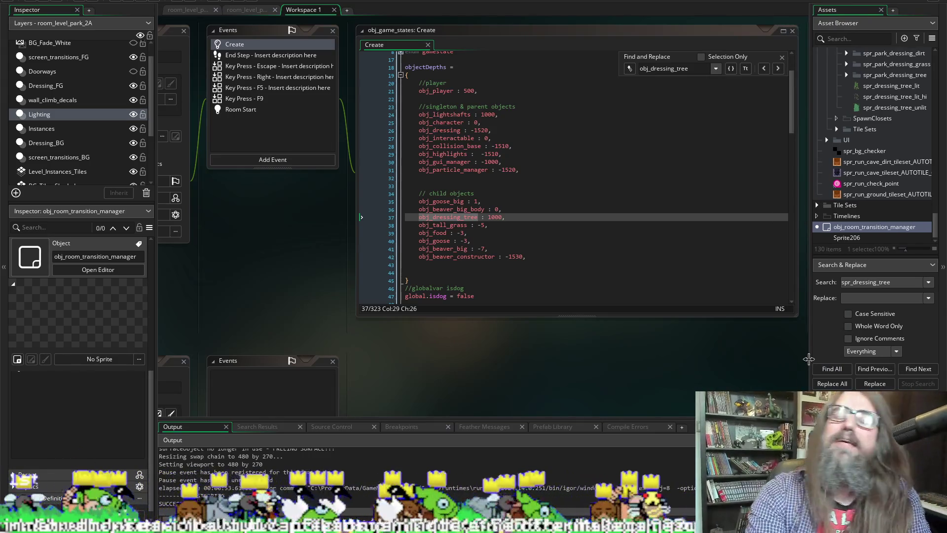
pyautogui.scroll(-3, 419, 298)
pyautogui.scroll(4, 328, 292)
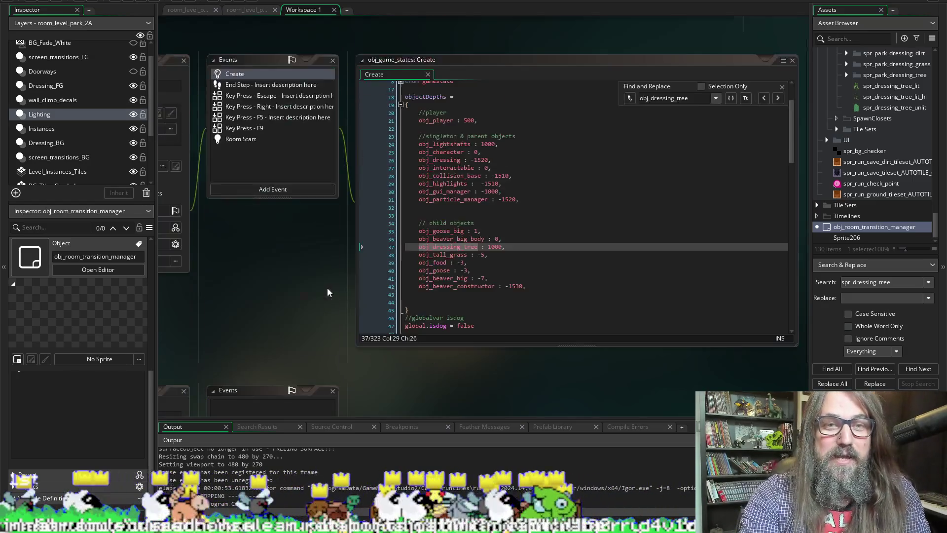
pyautogui.scroll(10, 328, 292)
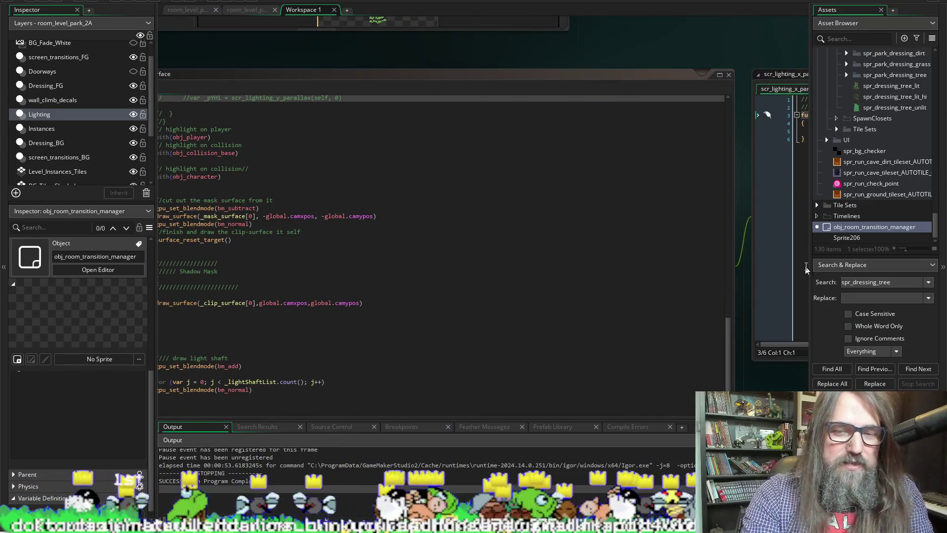
pyautogui.scroll(-10, 543, 346)
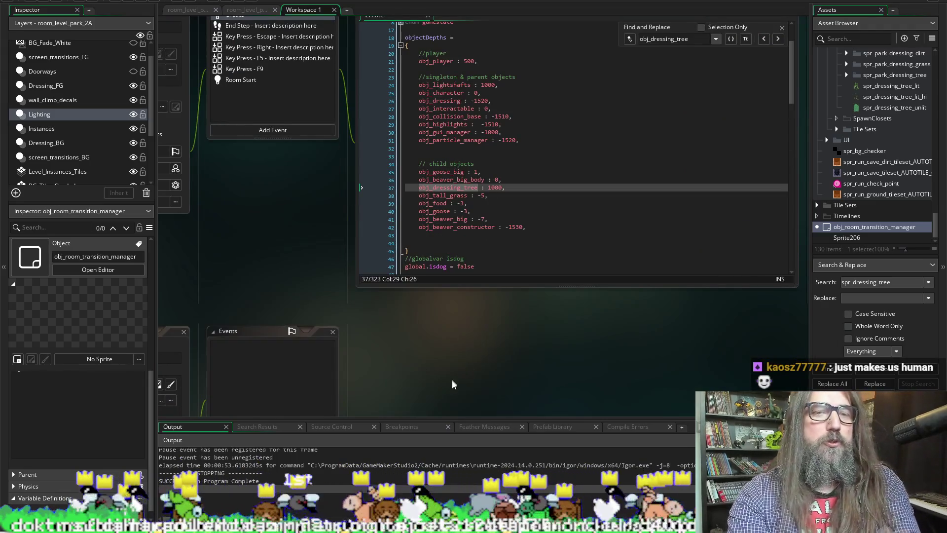
pyautogui.scroll(-5, 503, 335)
pyautogui.moveTo(554, 292)
pyautogui.mouseDown()
pyautogui.moveTo(667, 248)
pyautogui.moveTo(610, 207)
pyautogui.mouseUp()
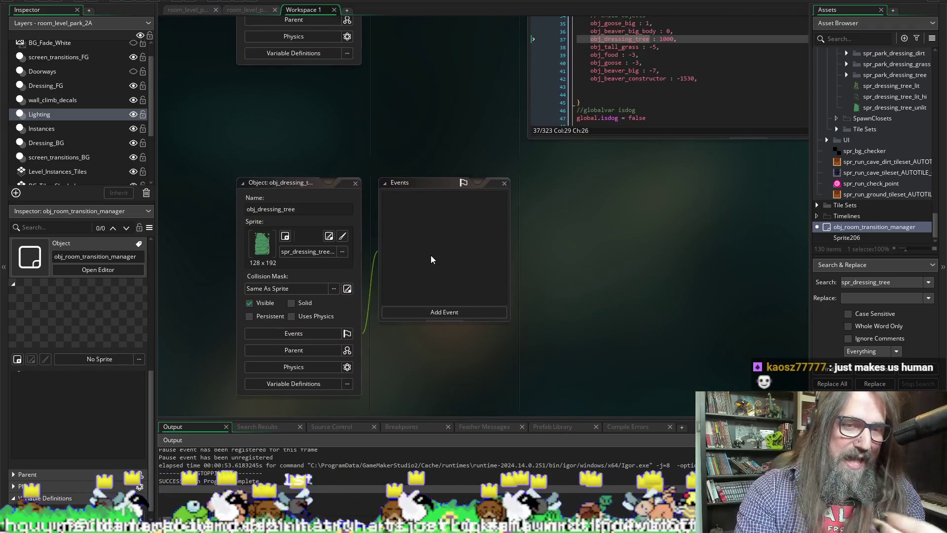
pyautogui.scroll(10, 359, 152)
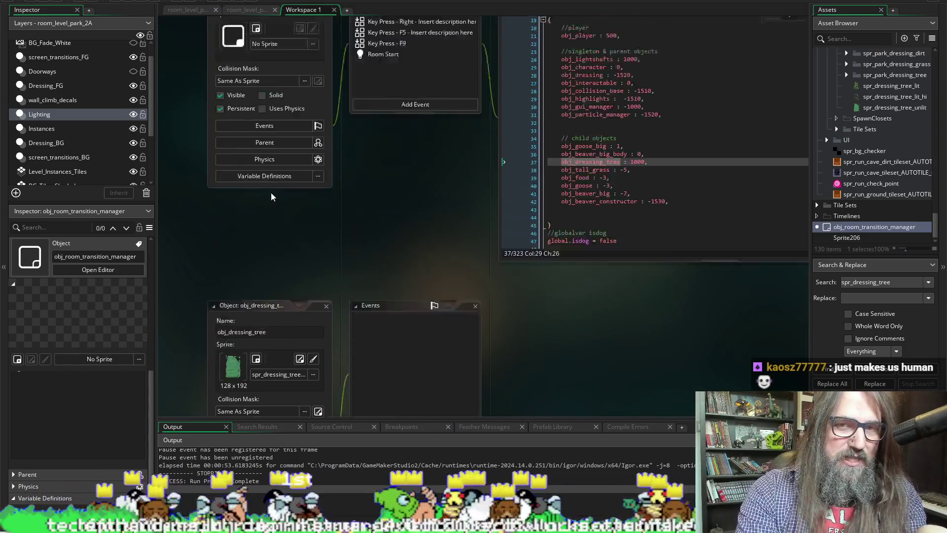
pyautogui.scroll(5, 227, 138)
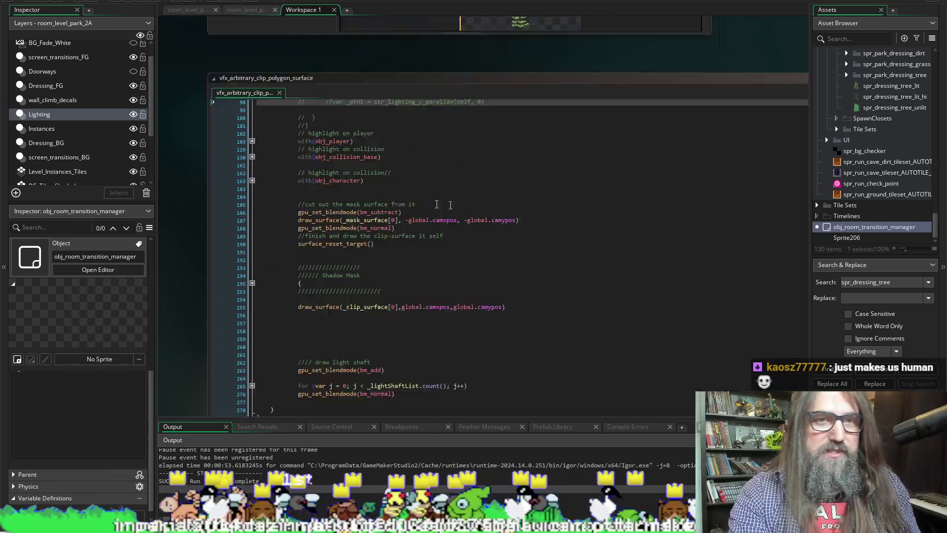
# Step: Restore the script's obj_dressing_tree block drawing spr_dressing_tree_lit and its highlight, then save and run
pyautogui.click(503, 163)
pyautogui.scroll(5, 464, 203)
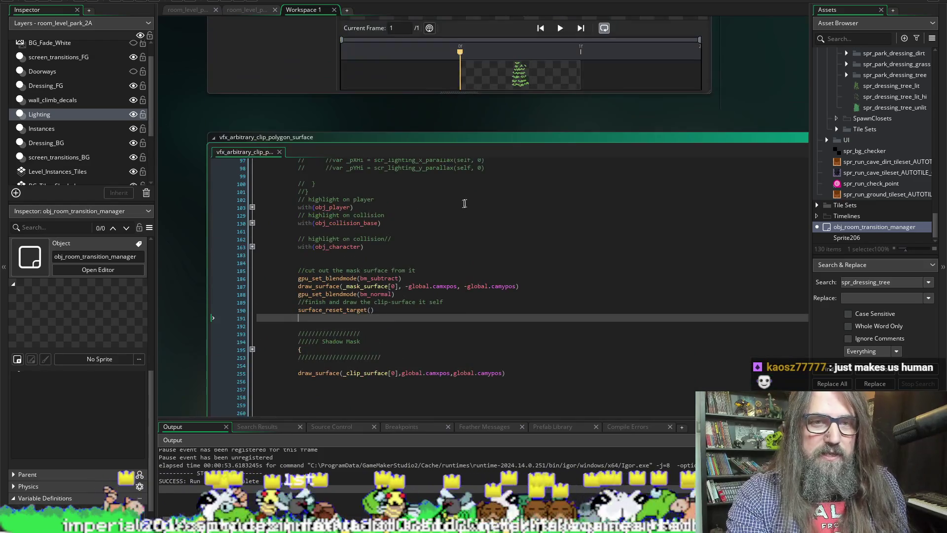
pyautogui.hotkey('ctrl', 'z')
pyautogui.hotkey('ctrl', 'z')
pyautogui.hotkey('ctrl', 'z')
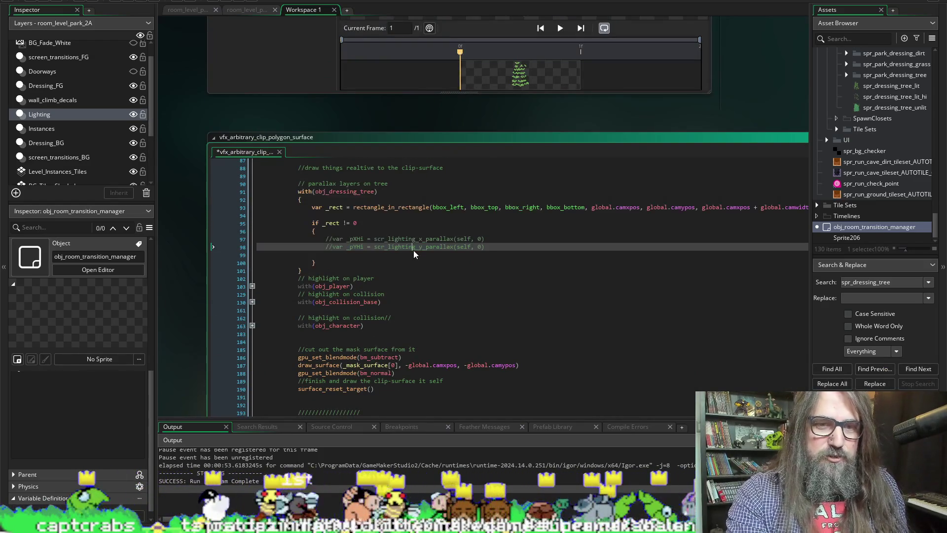
pyautogui.hotkey('ctrl', 'z')
pyautogui.hotkey('ctrl', 'z')
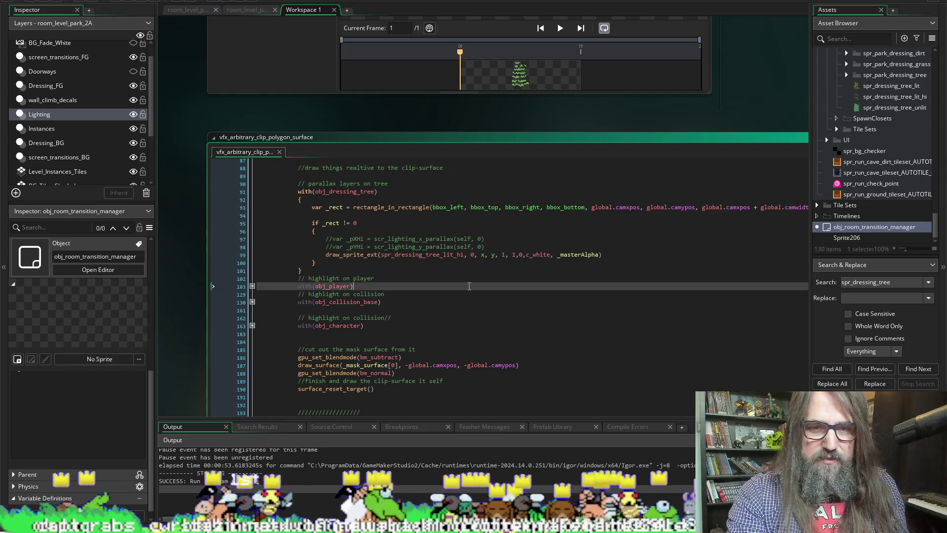
pyautogui.hotkey('ctrl', 'z')
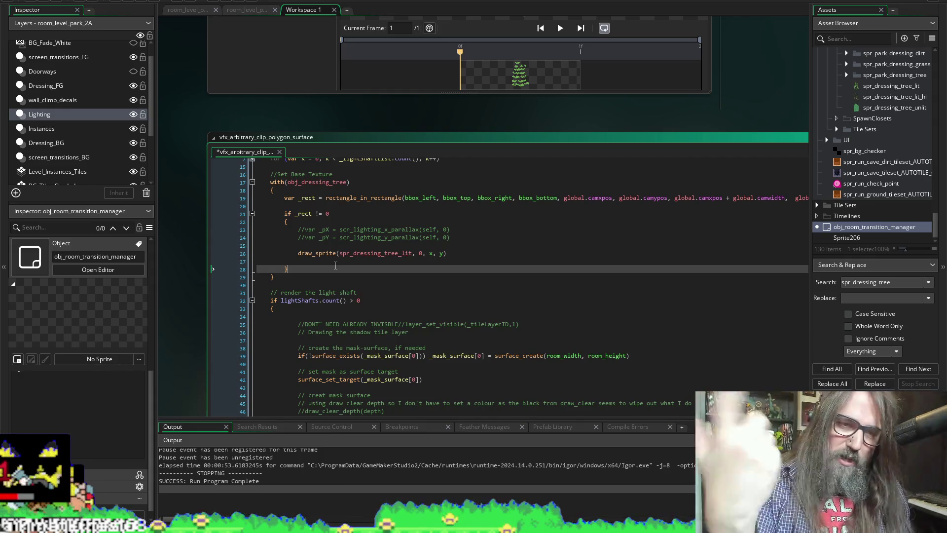
pyautogui.hotkey('ctrl', 's')
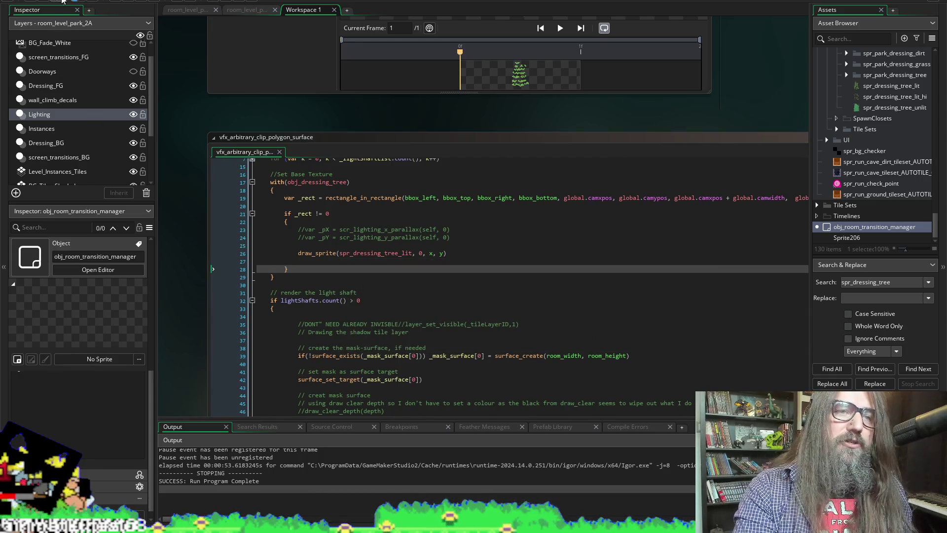
pyautogui.click(130, 2)
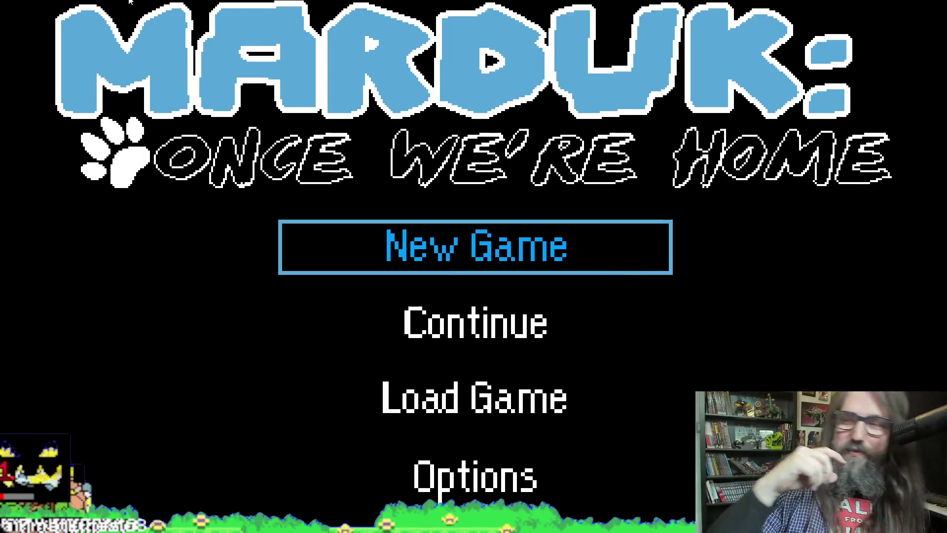
# Step: Continue the saved game and travel to level 1-1A through the pause menu's map page
pyautogui.press('Down')
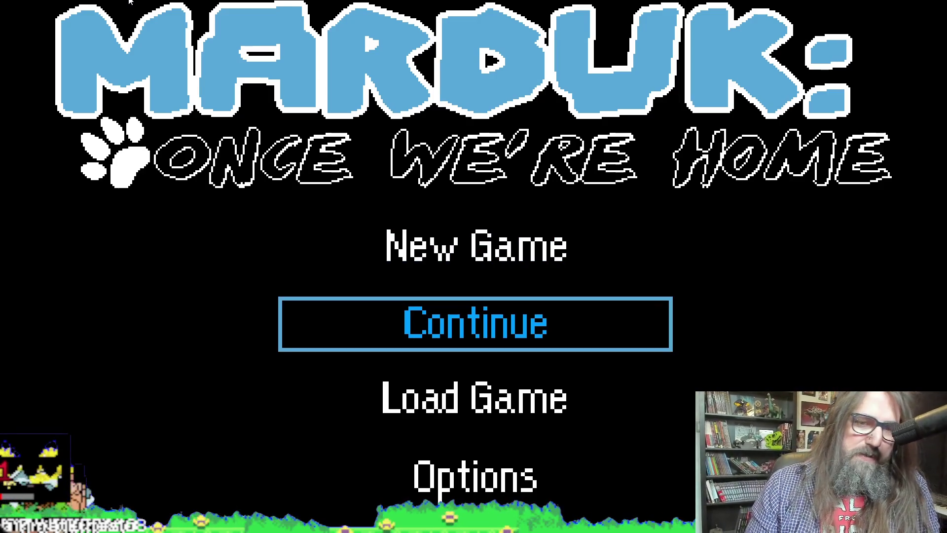
pyautogui.press('Return')
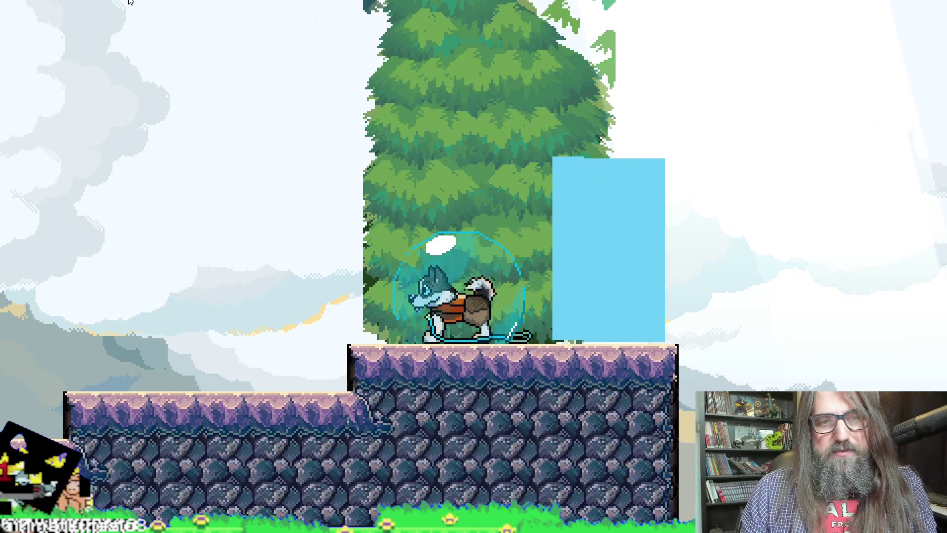
pyautogui.press('Escape')
pyautogui.press('e')
pyautogui.press('Right')
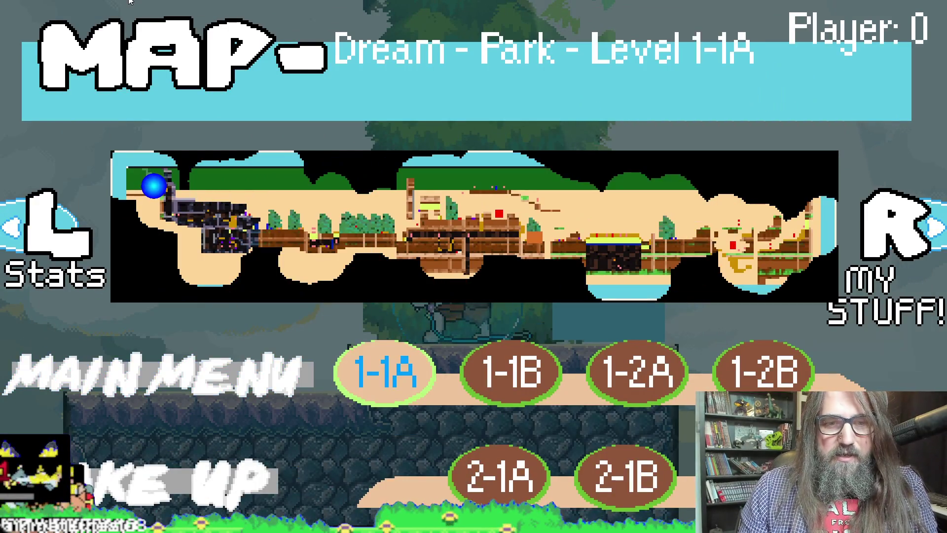
pyautogui.press('Return')
# Step: Run the dog past the tall tree, toward the stone wall, into the cave and past the hay
pyautogui.press('Left')
pyautogui.press('Right')
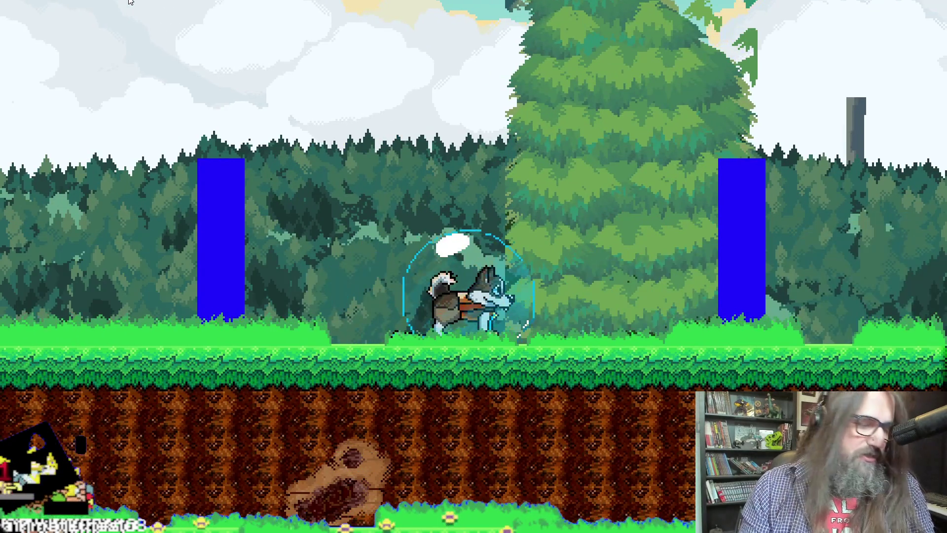
pyautogui.press('Left')
pyautogui.press('Right')
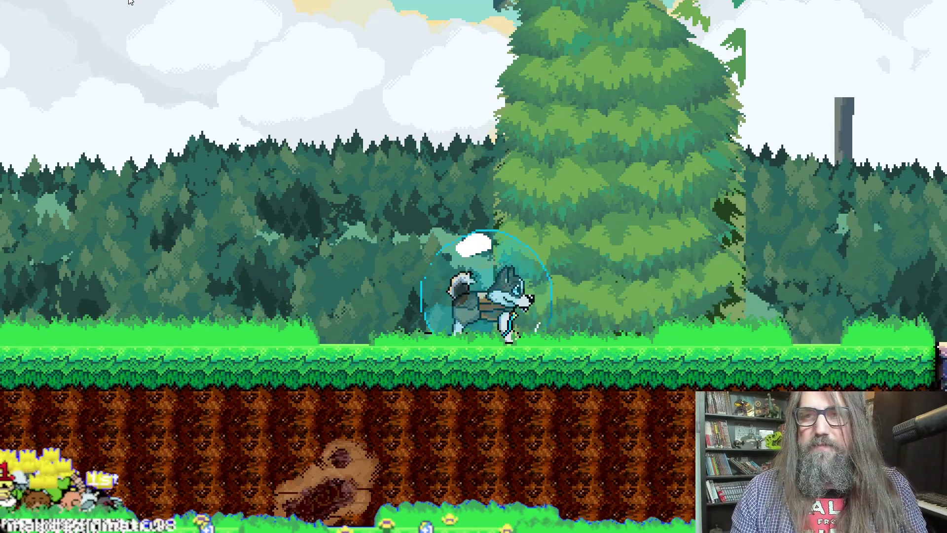
pyautogui.press('Right')
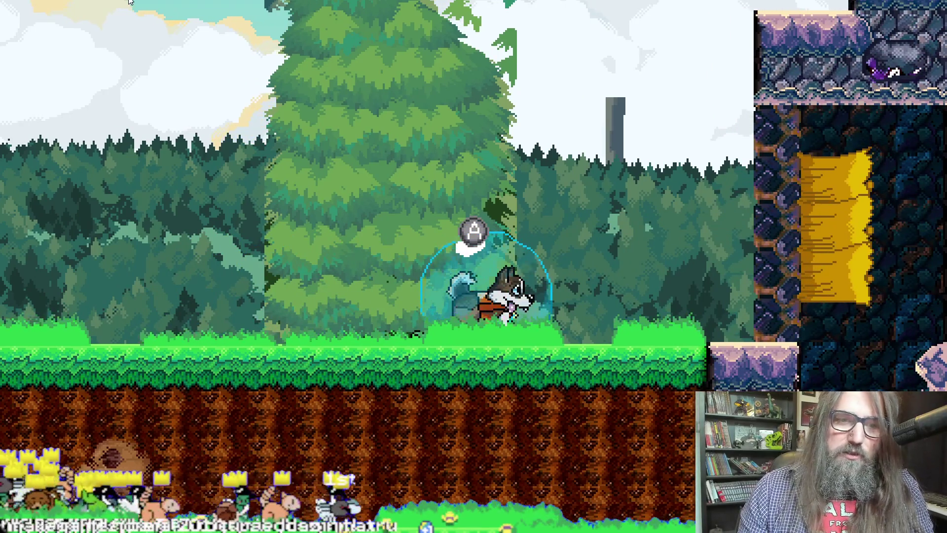
pyautogui.press('Right')
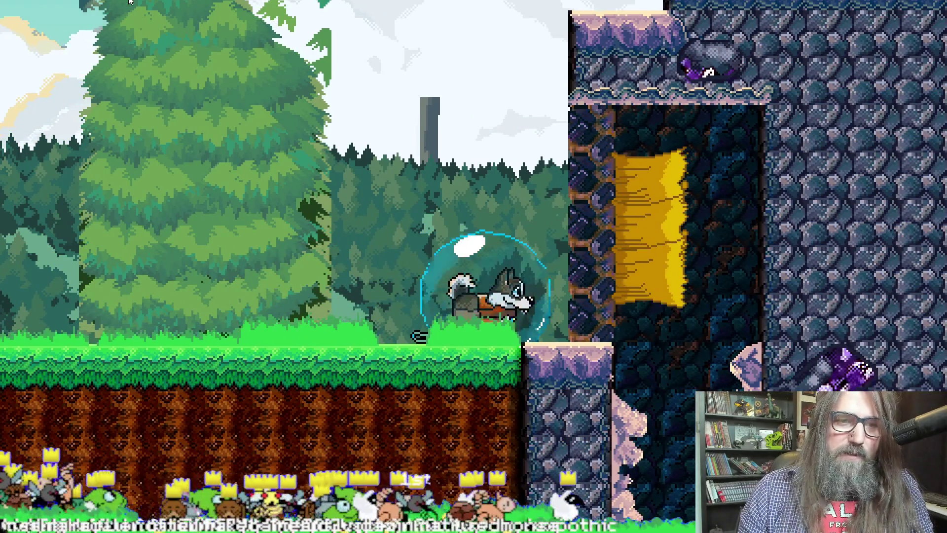
pyautogui.press('Left')
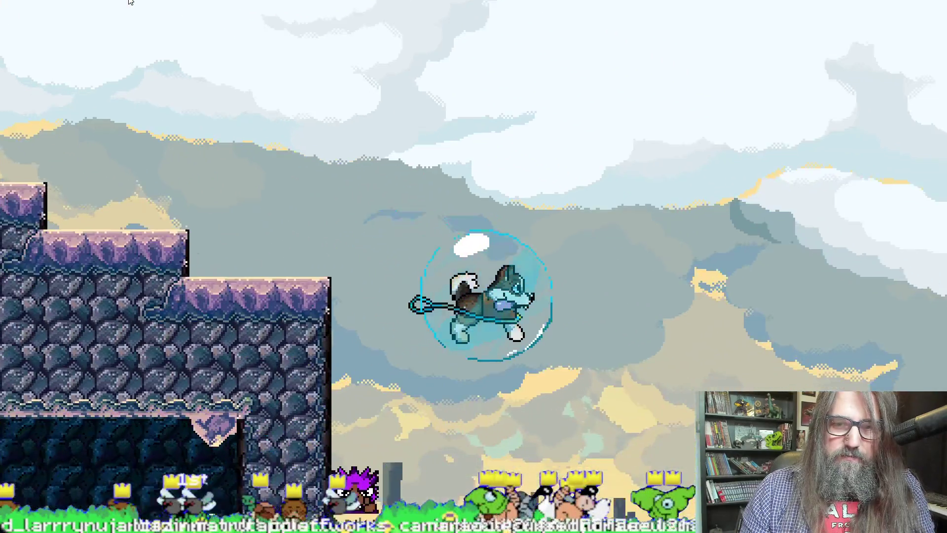
pyautogui.press('Left')
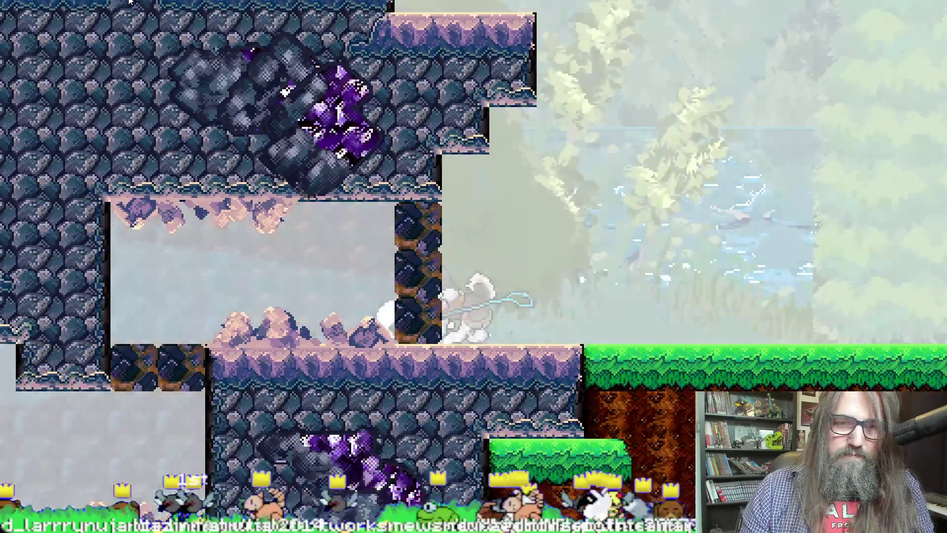
pyautogui.press('Right')
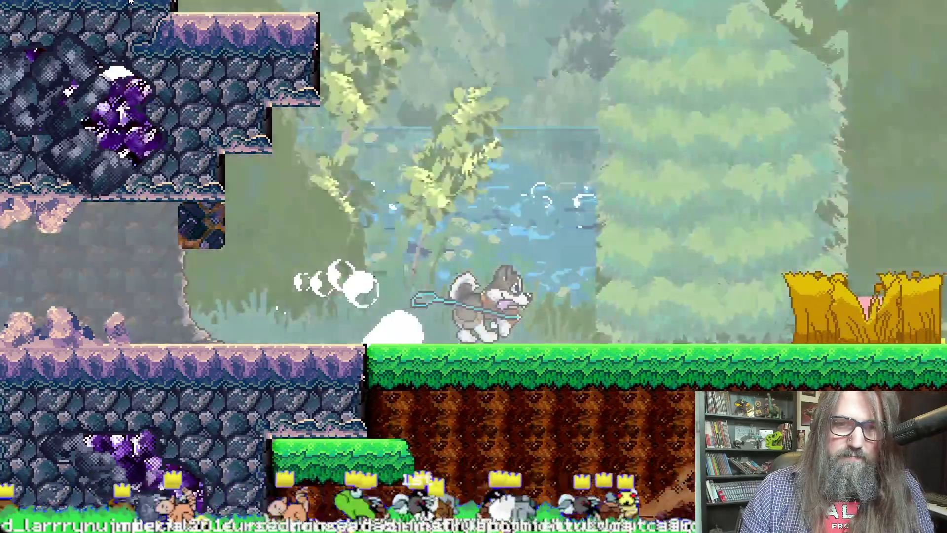
pyautogui.press('Right')
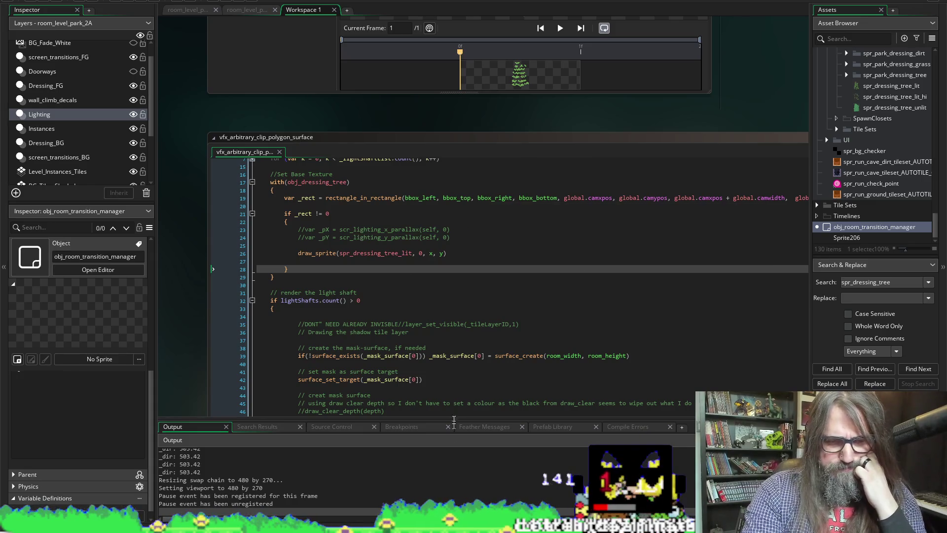
pyautogui.scroll(-20, 487, 260)
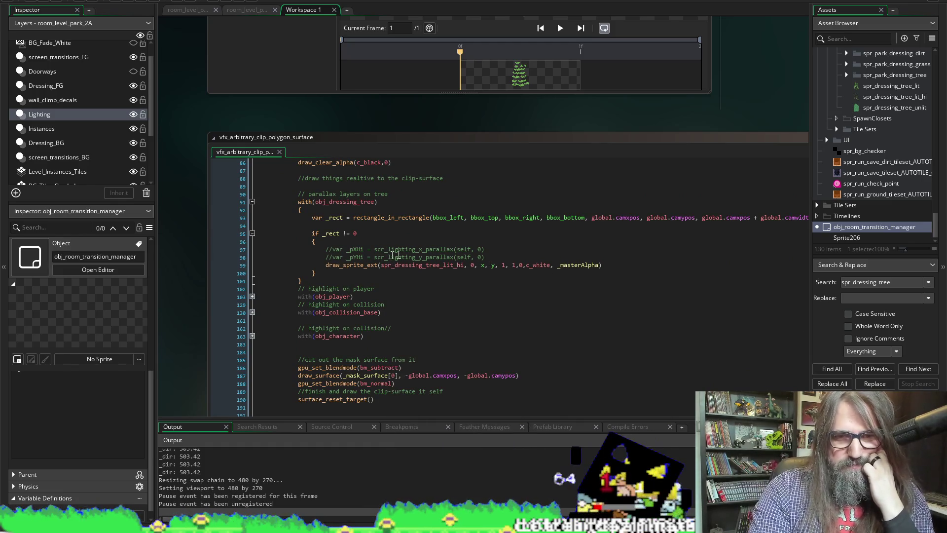
pyautogui.scroll(2, 354, 271)
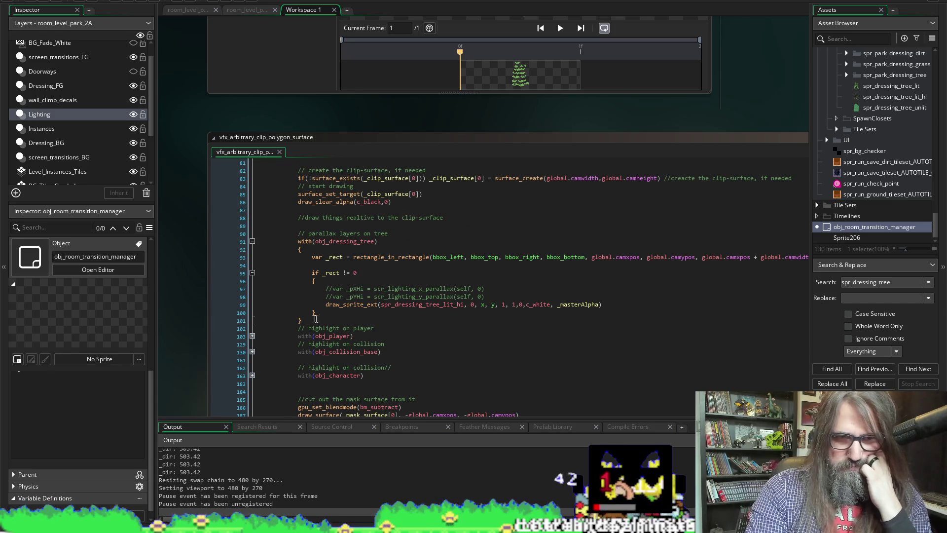
pyautogui.scroll(20, 373, 312)
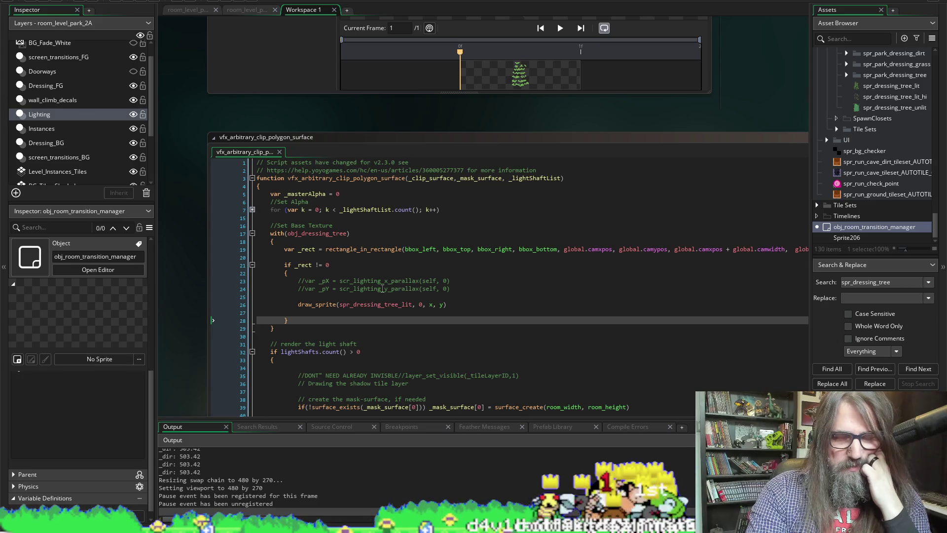
pyautogui.scroll(-20, 382, 289)
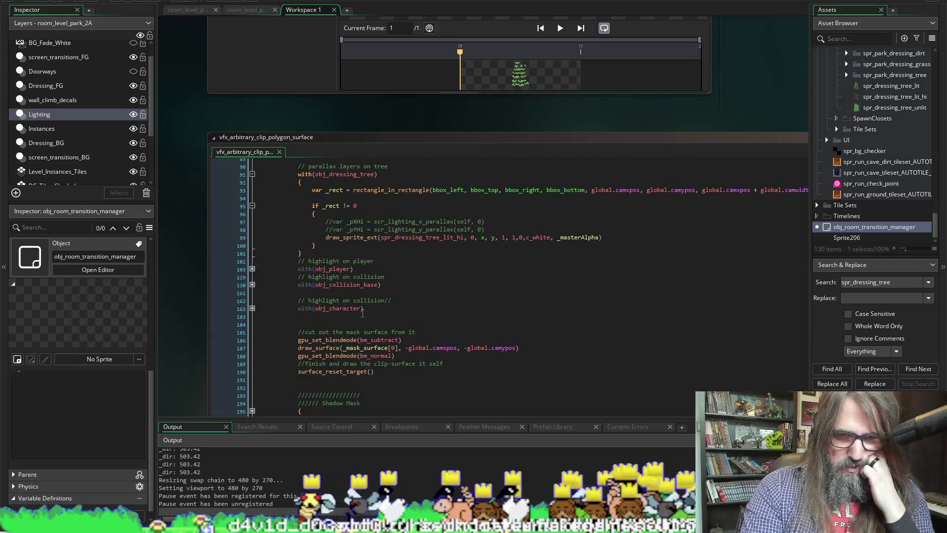